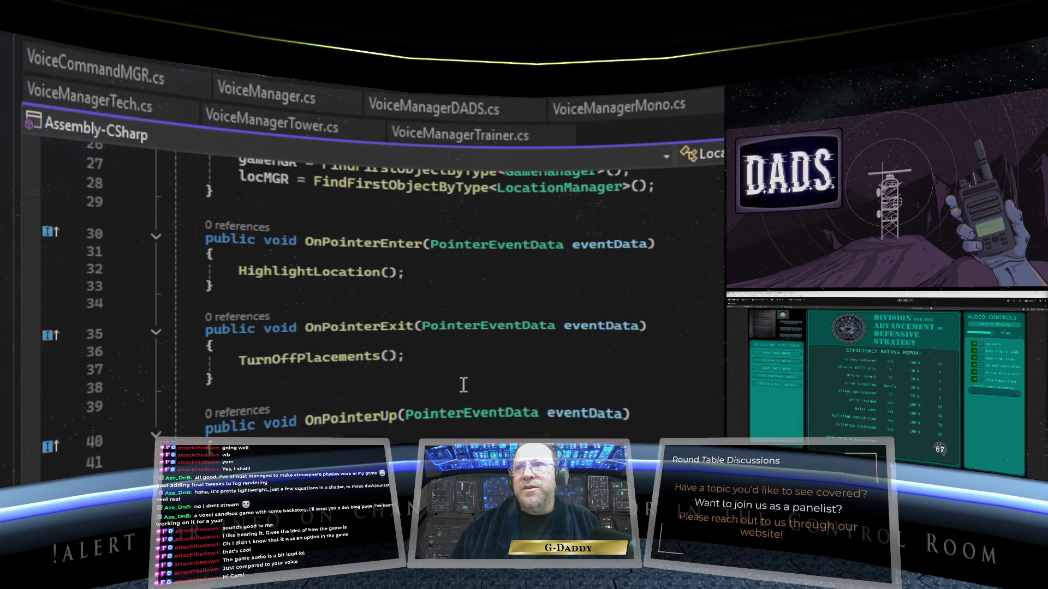
# - Scroll up and down through the currently open script in Visual Studio
pyautogui.scroll(-1, 487, 343)
pyautogui.scroll(1, 487, 344)
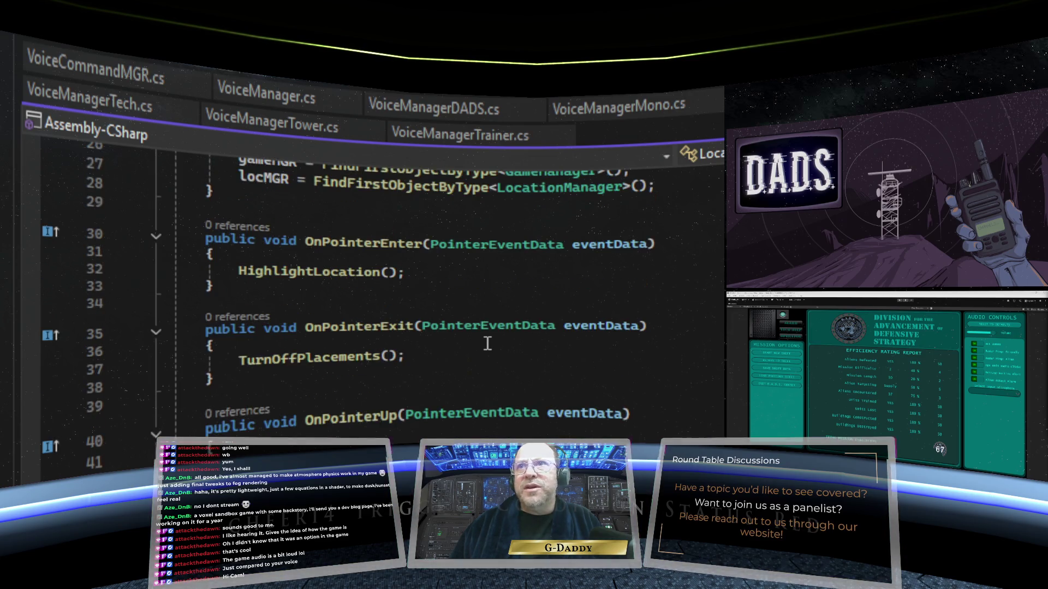
pyautogui.scroll(-1, 487, 343)
pyautogui.scroll(9, 487, 343)
pyautogui.scroll(-2, 485, 347)
pyautogui.scroll(-13, 485, 348)
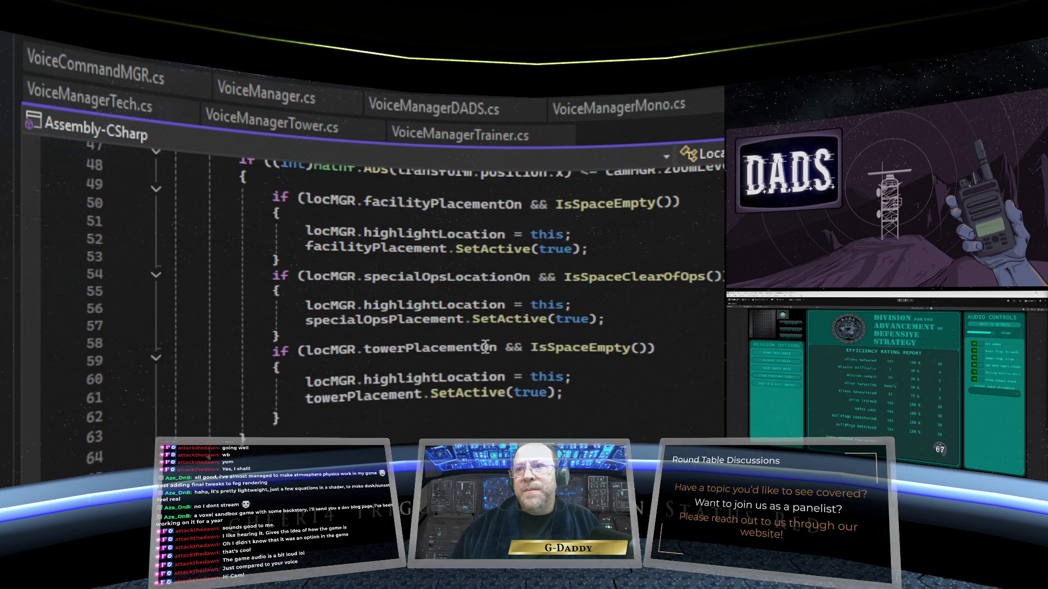
pyautogui.scroll(10, 485, 347)
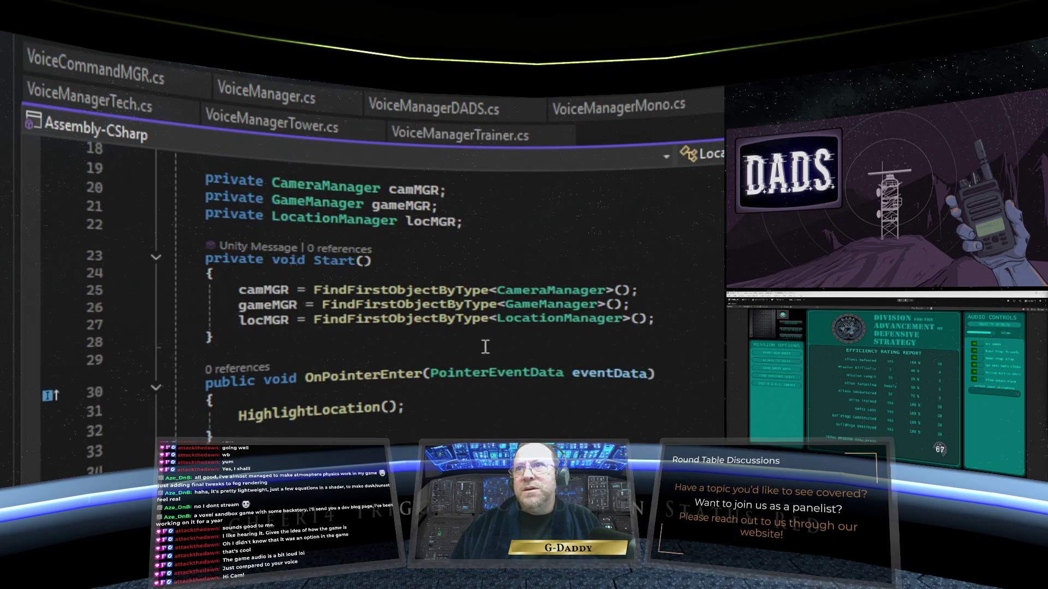
pyautogui.scroll(5, 485, 347)
pyautogui.scroll(-2, 485, 347)
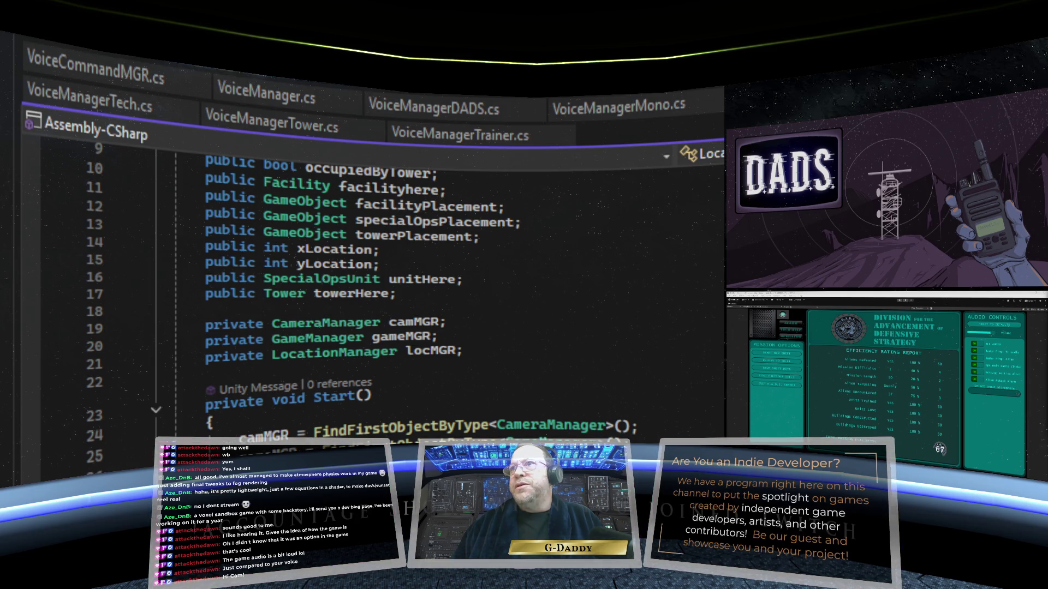
# - Switch to LocationManager.cs and read down through the MoveUp/Down/Left/Right and SetHighlightByVoice methods
pyautogui.hotkey('ctrl', 'Tab')
pyautogui.scroll(8, 382, 300)
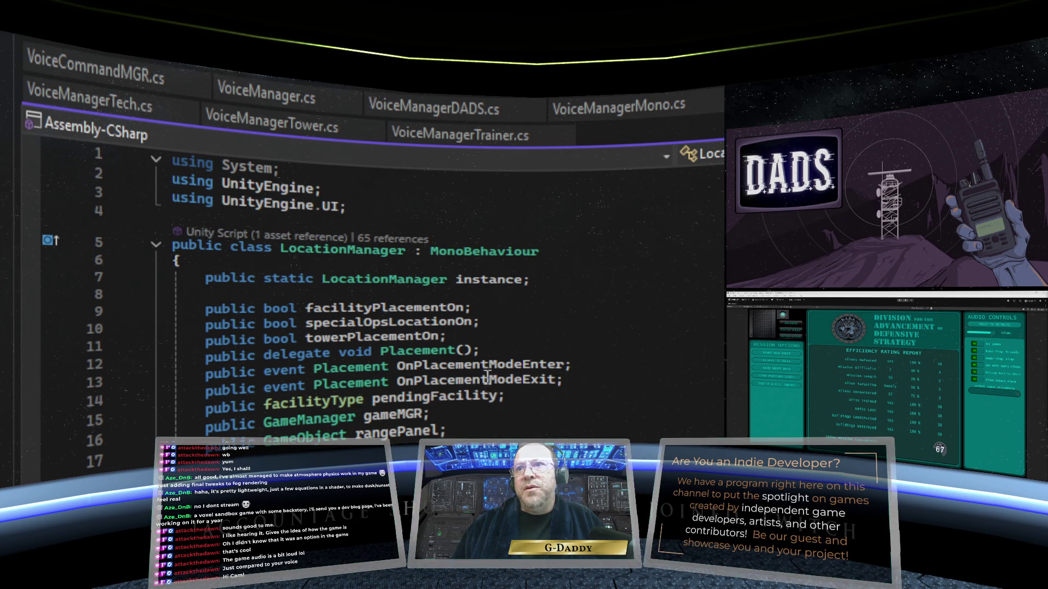
pyautogui.scroll(-3, 487, 401)
pyautogui.scroll(-6, 487, 401)
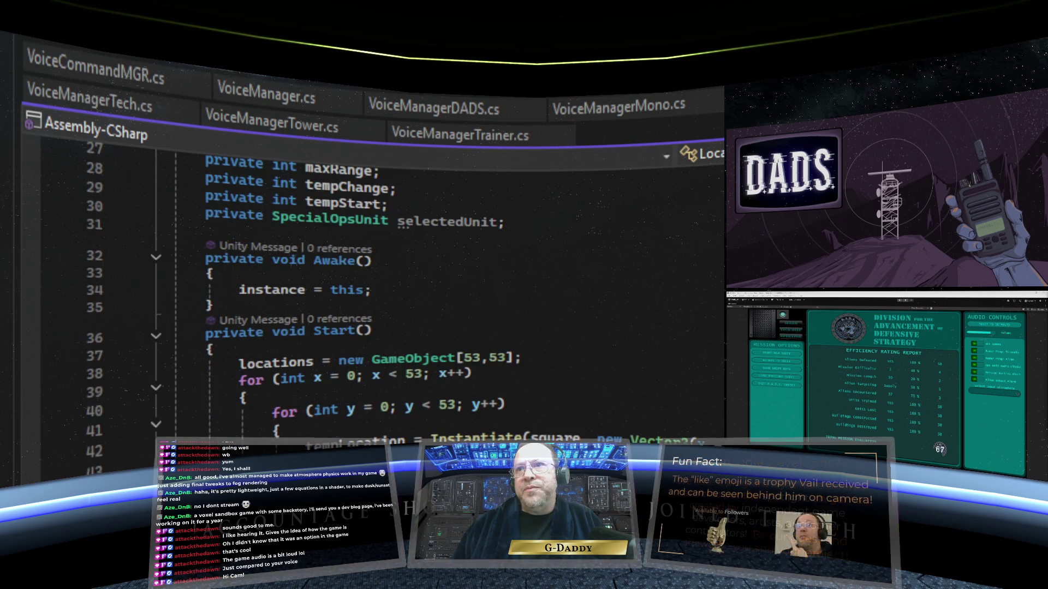
pyautogui.scroll(-2, 422, 423)
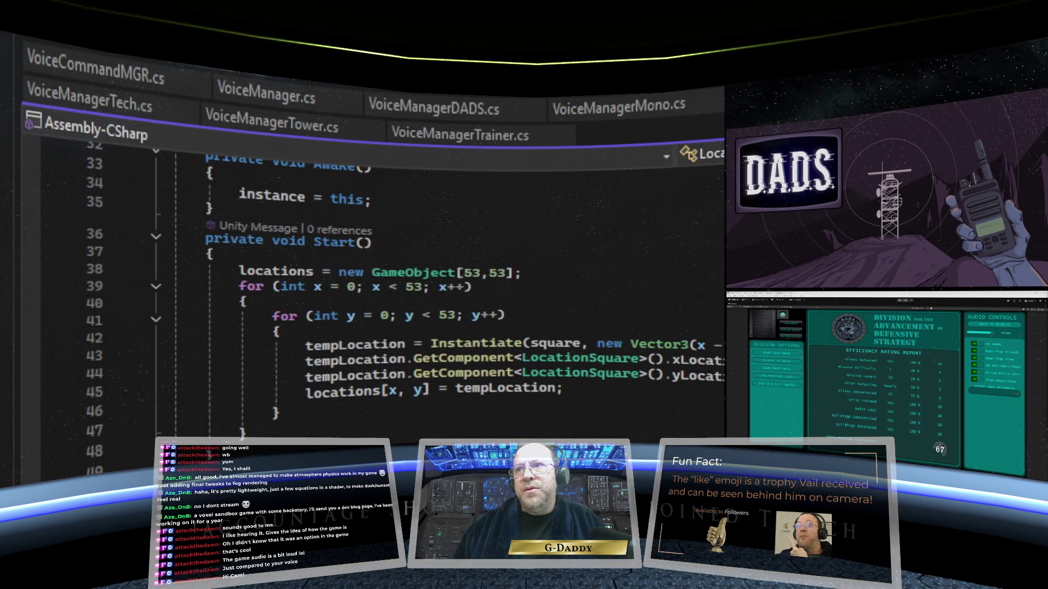
pyautogui.scroll(-20, 382, 300)
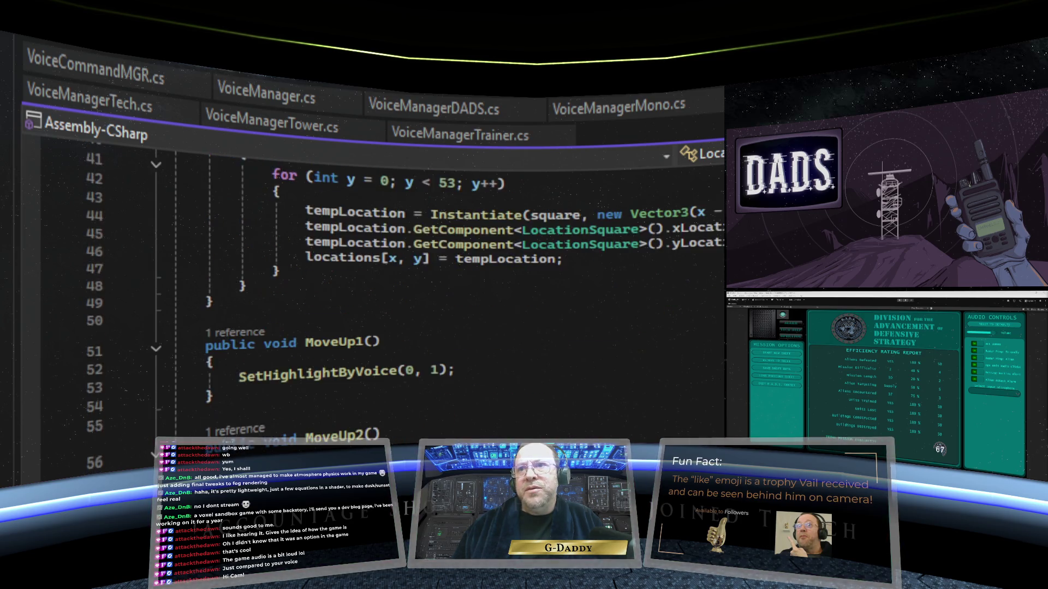
pyautogui.scroll(-20, 382, 300)
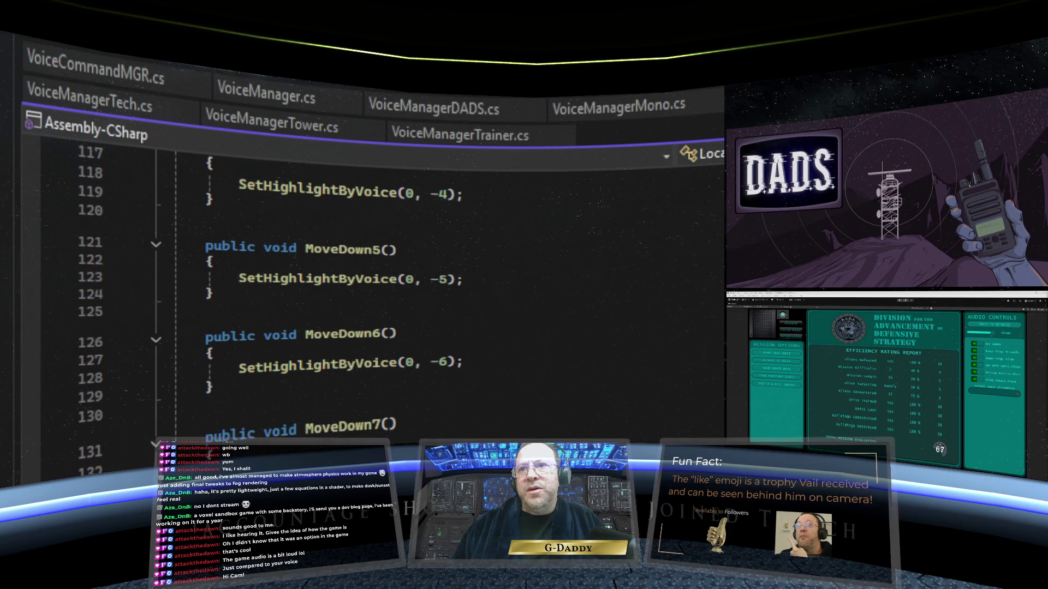
pyautogui.scroll(-20, 382, 300)
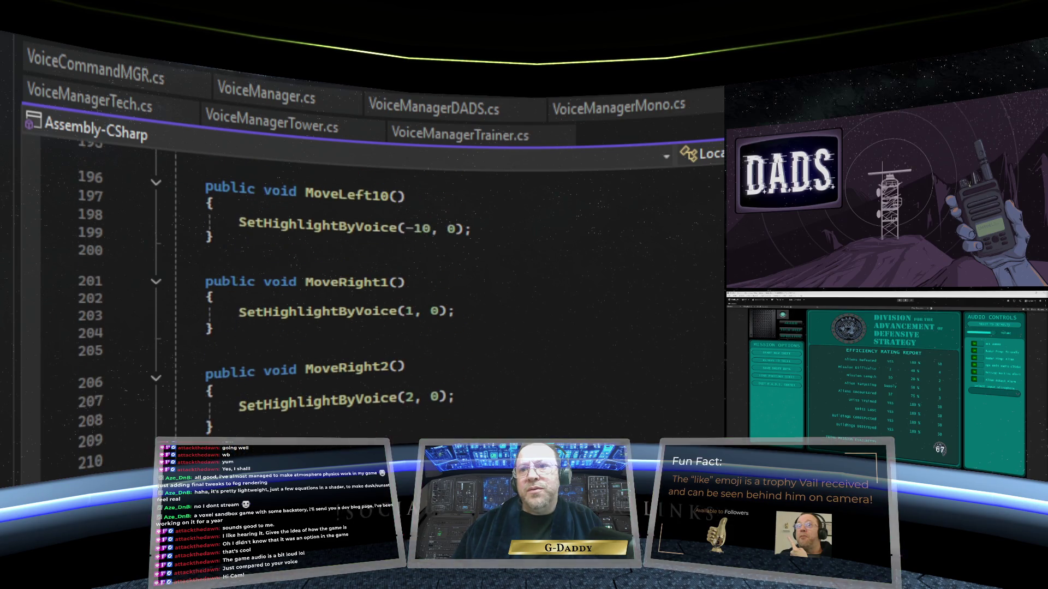
pyautogui.scroll(-3, 376, 284)
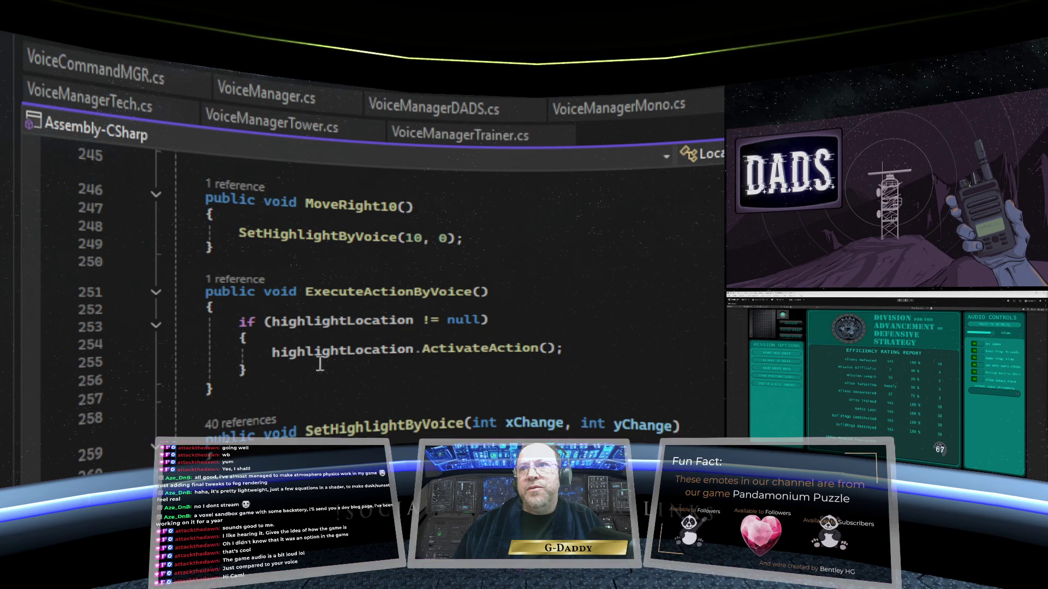
pyautogui.scroll(-2, 559, 354)
pyautogui.scroll(-1, 559, 353)
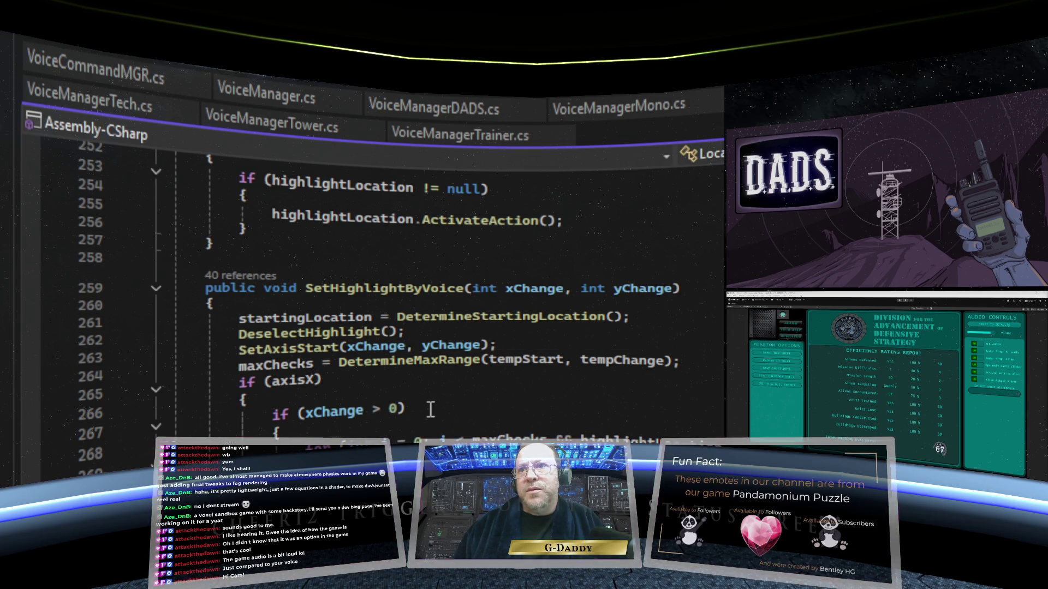
pyautogui.scroll(-2, 431, 410)
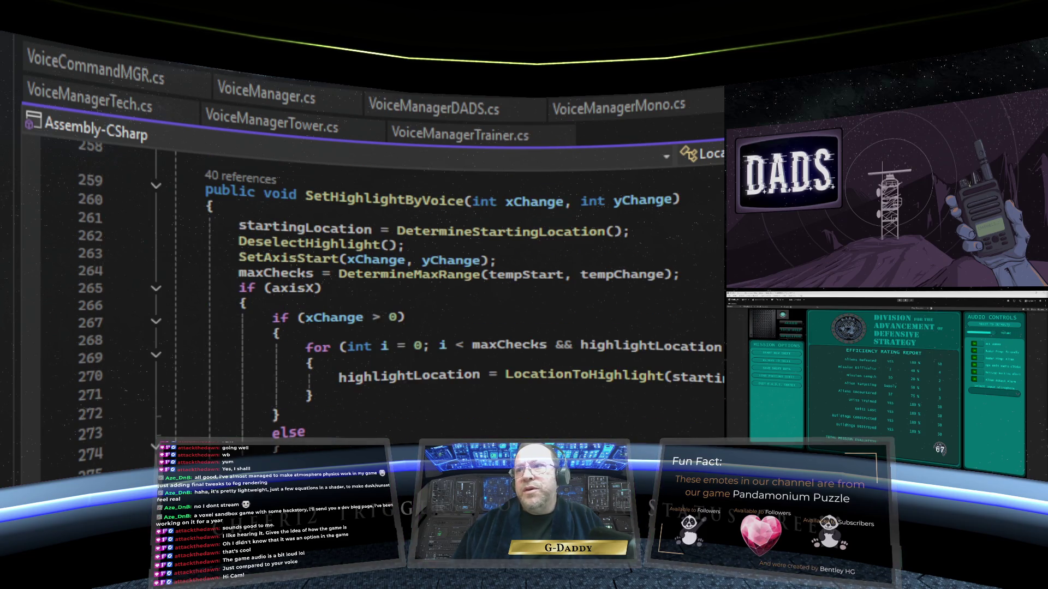
pyautogui.scroll(-3, 601, 398)
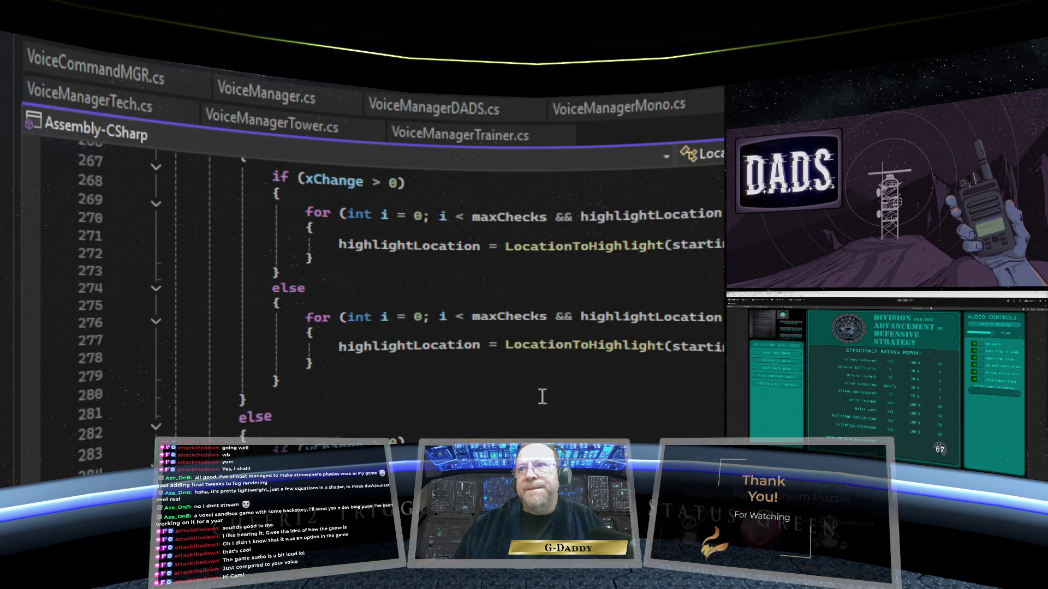
pyautogui.scroll(-3, 542, 397)
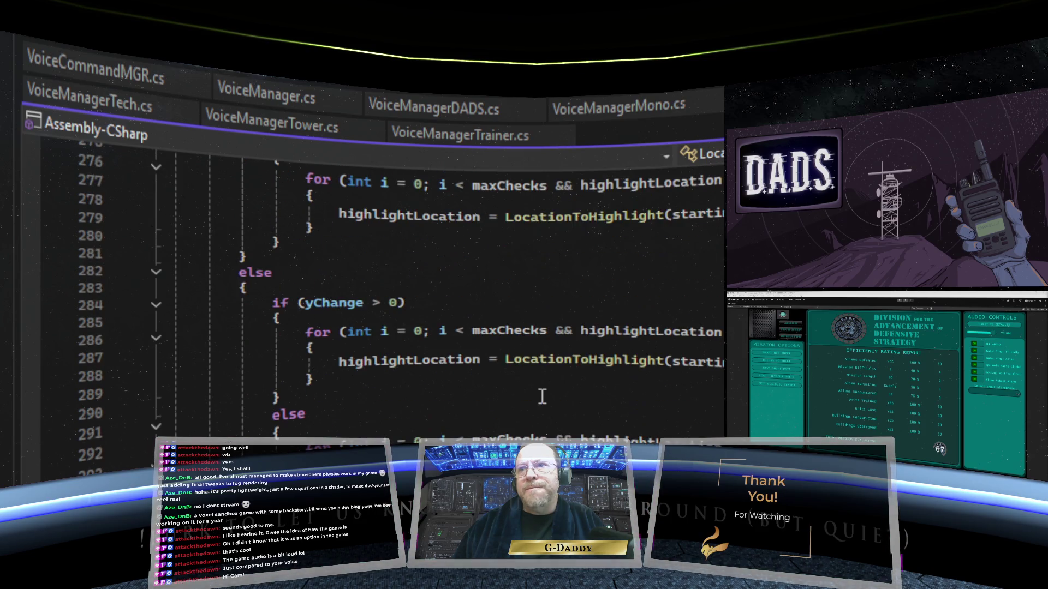
pyautogui.scroll(-5, 542, 397)
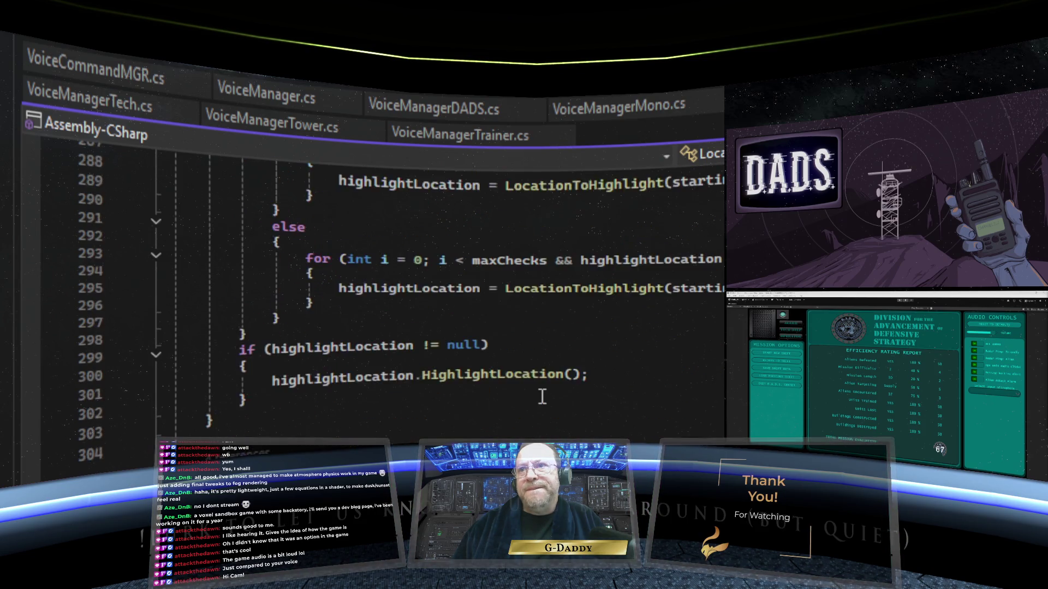
pyautogui.scroll(-3, 542, 397)
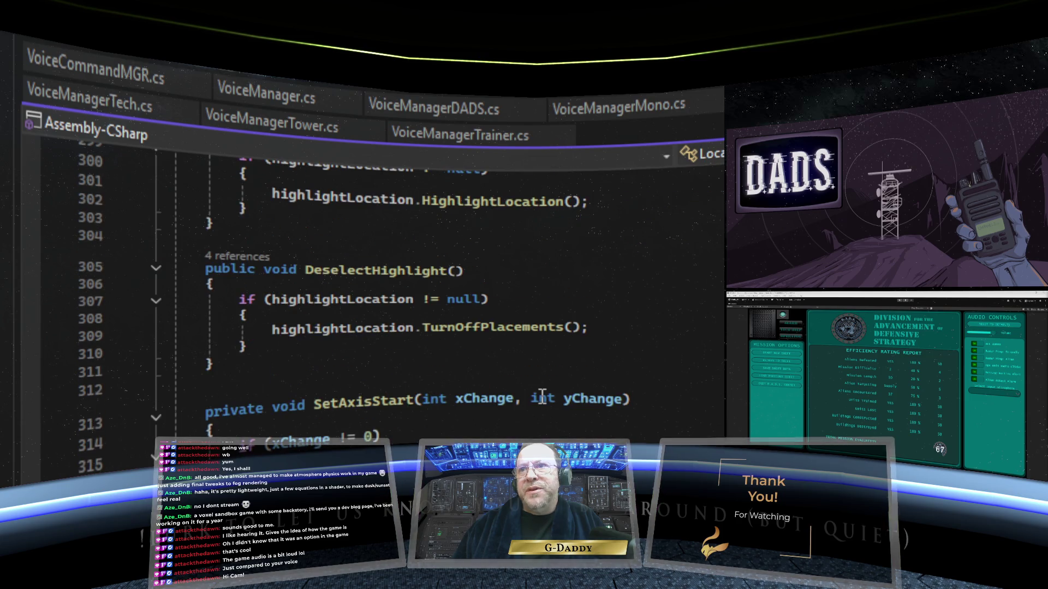
pyautogui.scroll(-3, 542, 397)
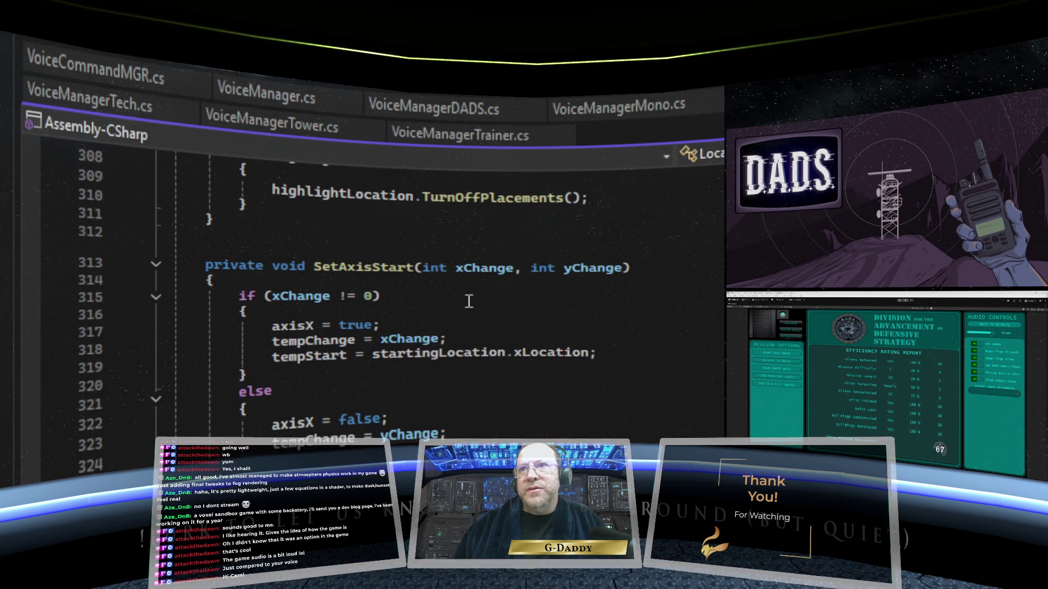
pyautogui.scroll(-2, 479, 309)
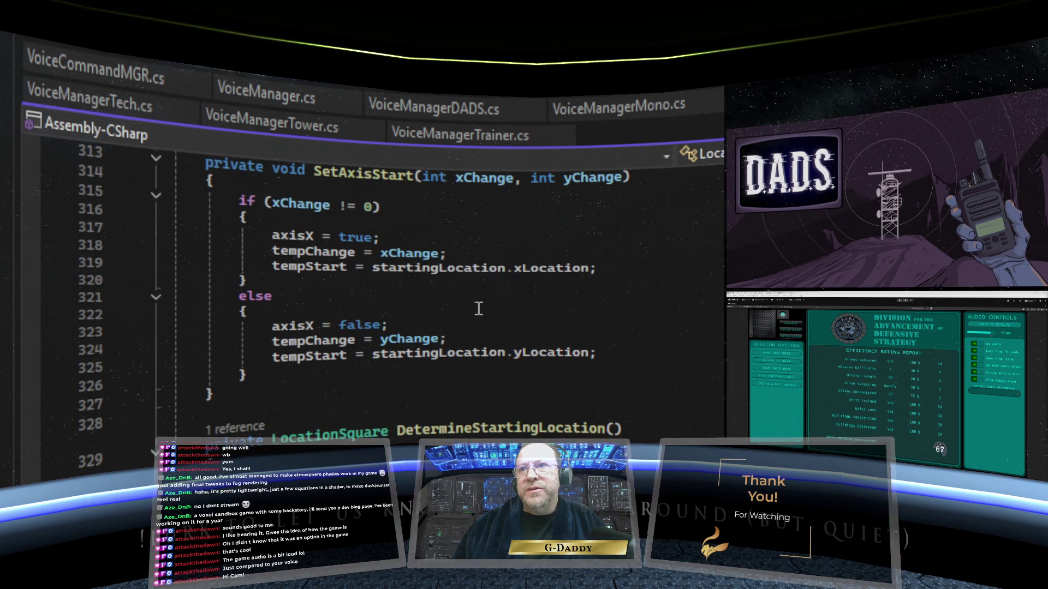
pyautogui.scroll(-3, 479, 309)
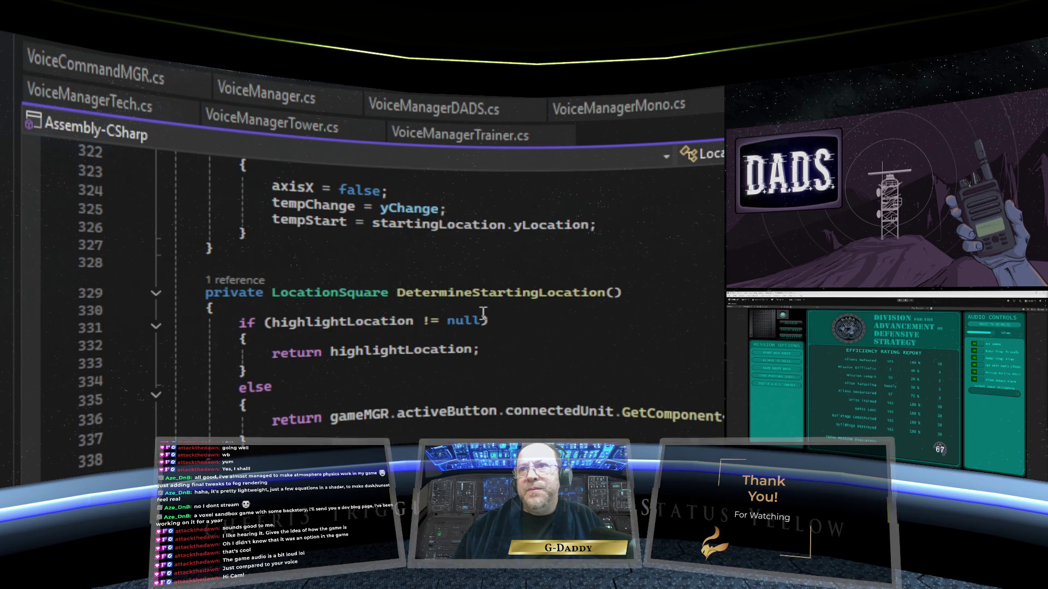
pyautogui.scroll(-3, 497, 326)
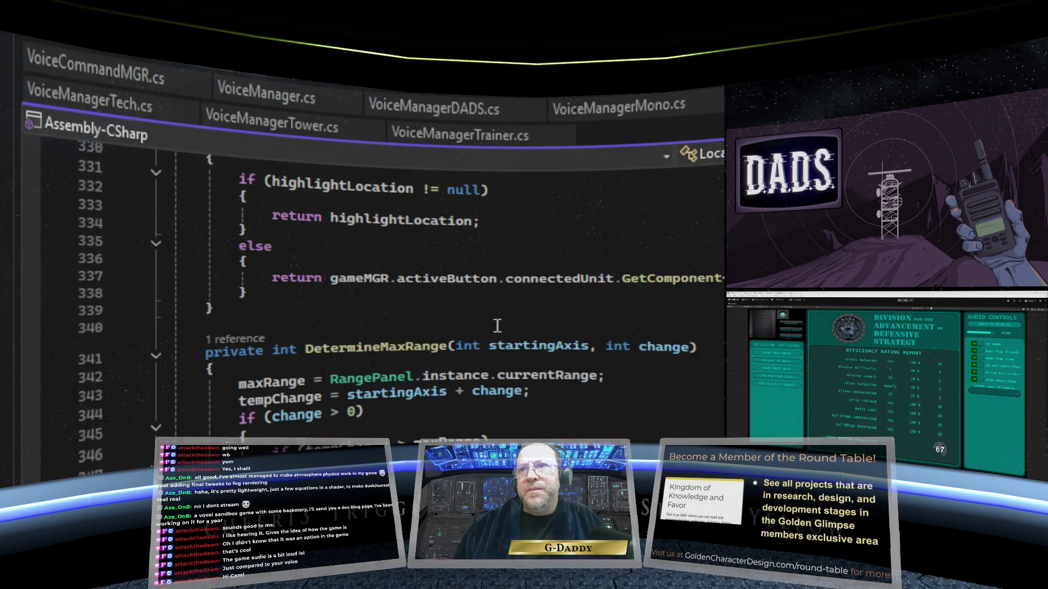
pyautogui.scroll(-2, 497, 326)
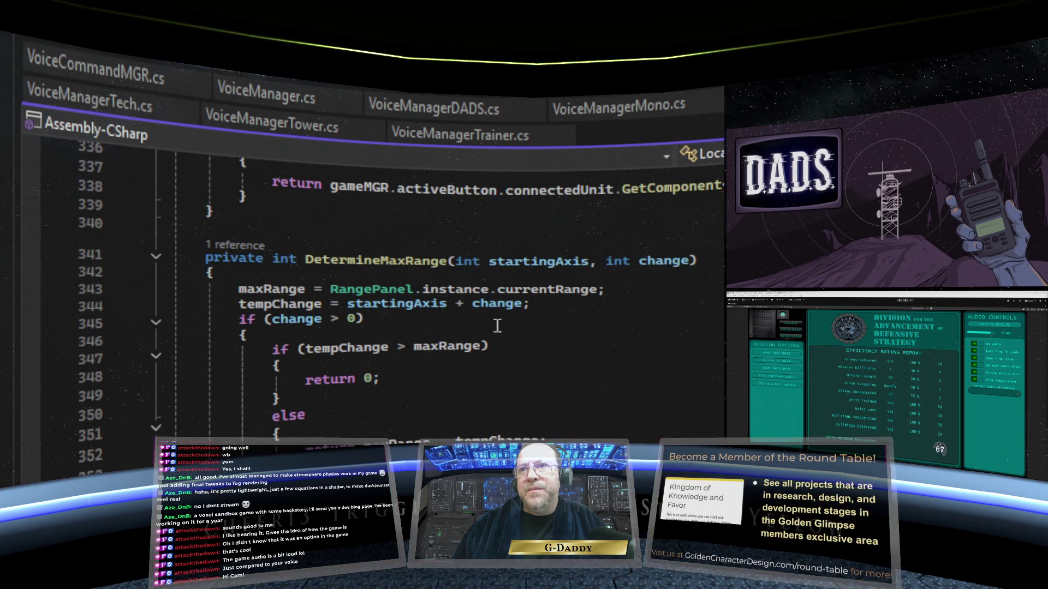
pyautogui.scroll(-7, 497, 326)
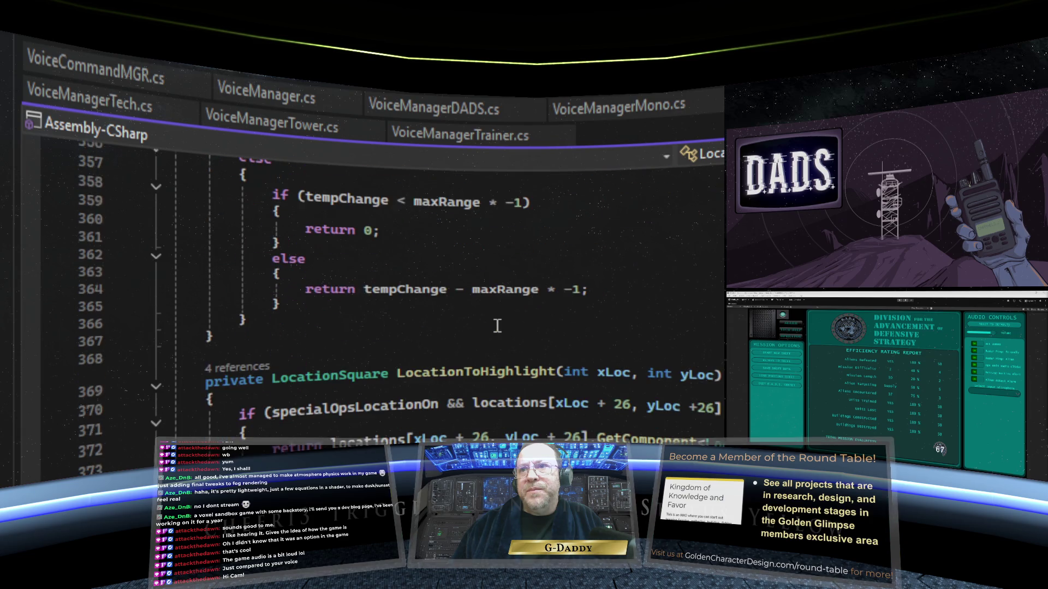
pyautogui.scroll(-3, 497, 325)
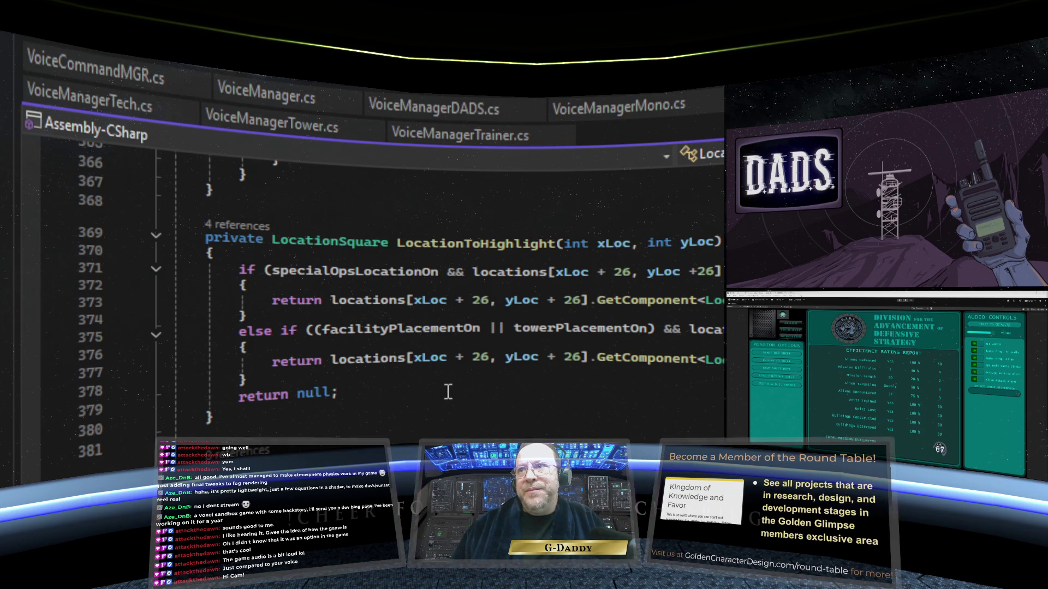
pyautogui.scroll(-4, 448, 391)
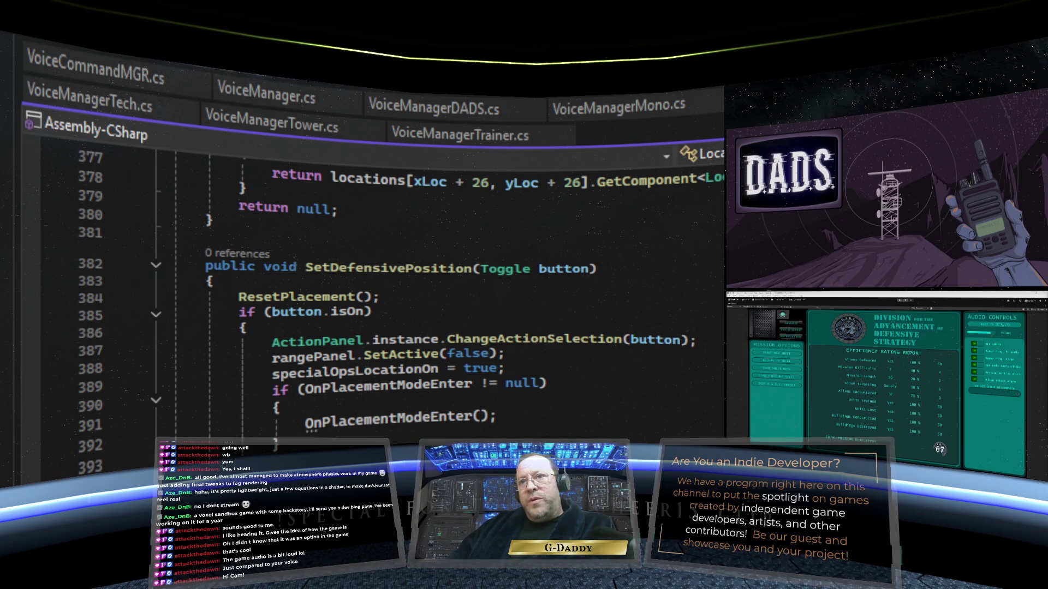
pyautogui.scroll(-5, 371, 295)
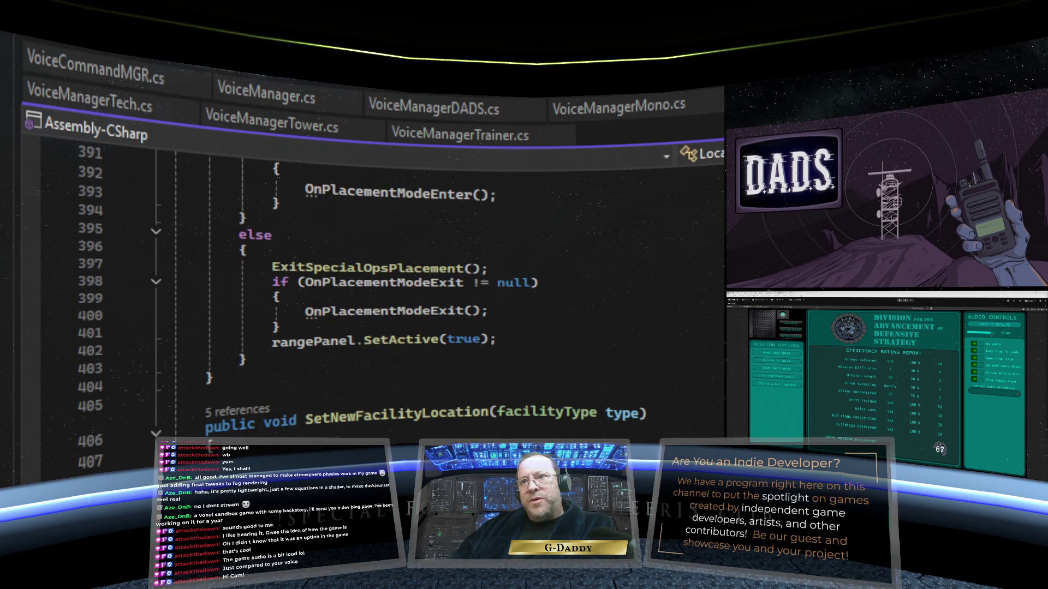
# - Scroll down through the placement methods that fill locations[x, y] with instantiated squares
pyautogui.scroll(-4, 382, 294)
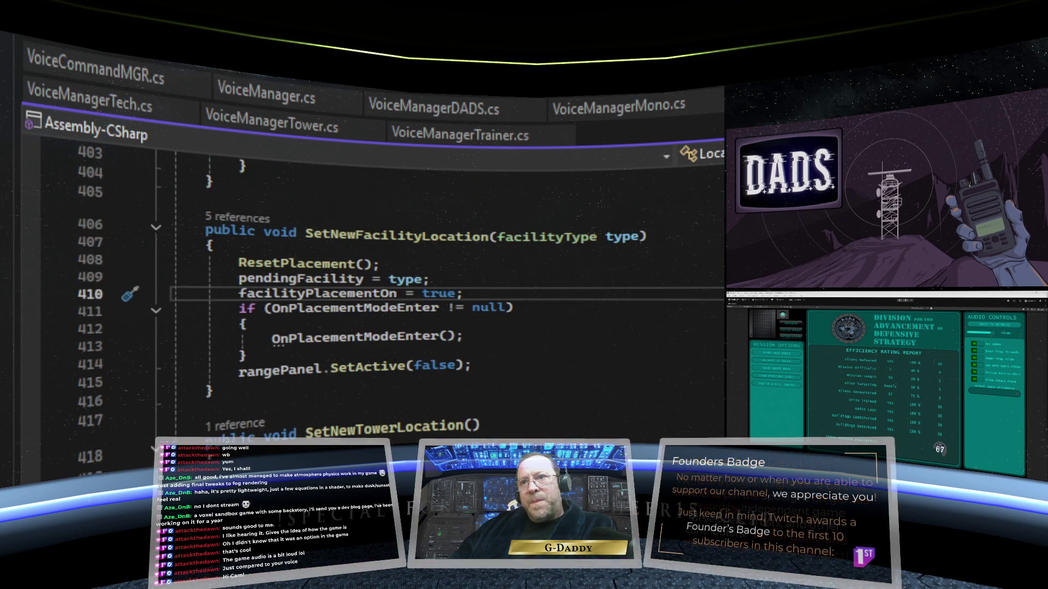
pyautogui.scroll(-7, 382, 294)
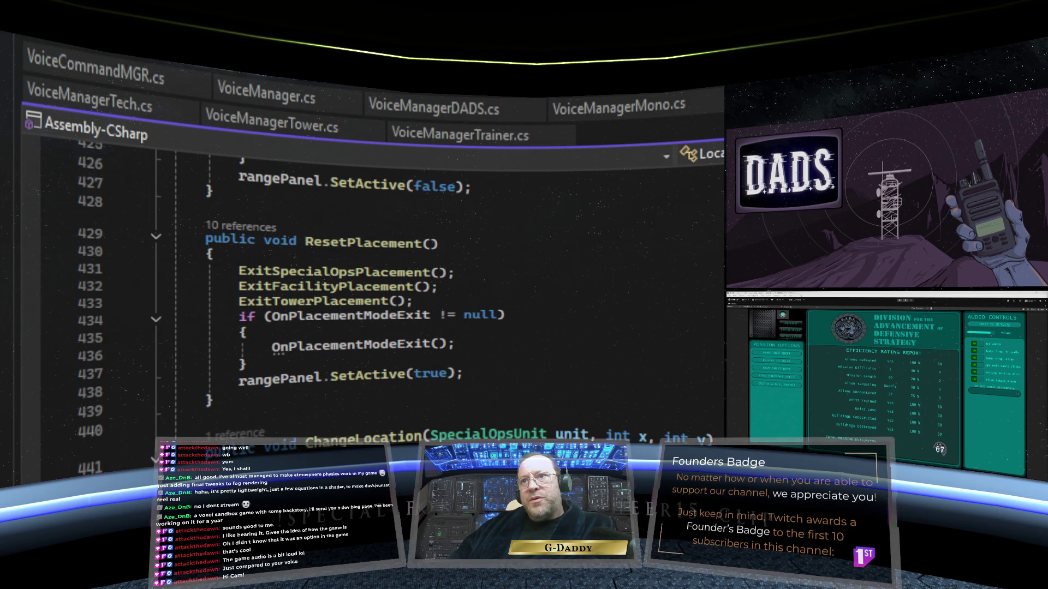
pyautogui.scroll(-2, 382, 294)
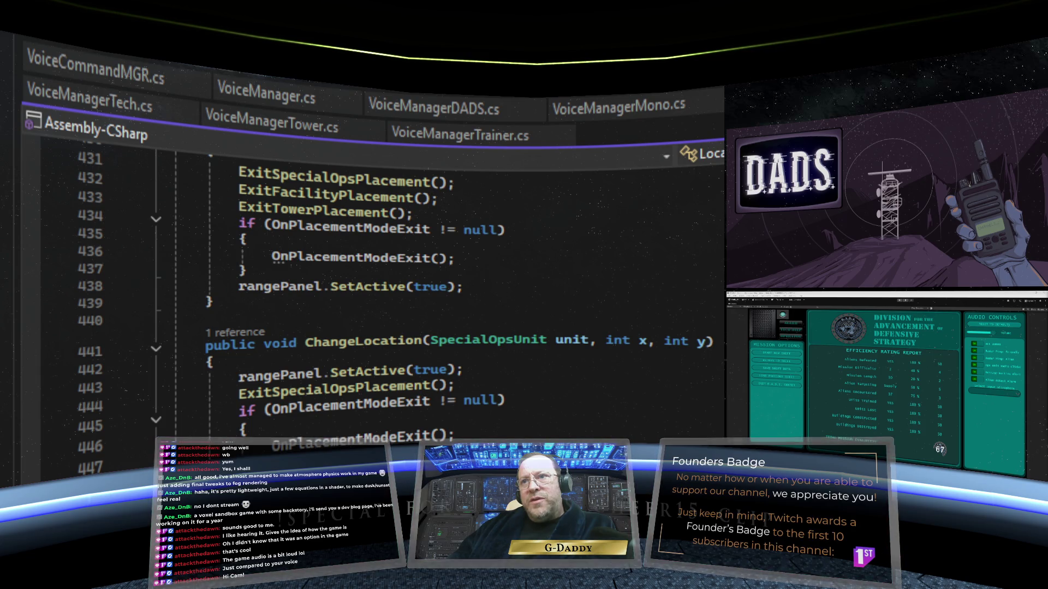
pyautogui.scroll(-12, 382, 294)
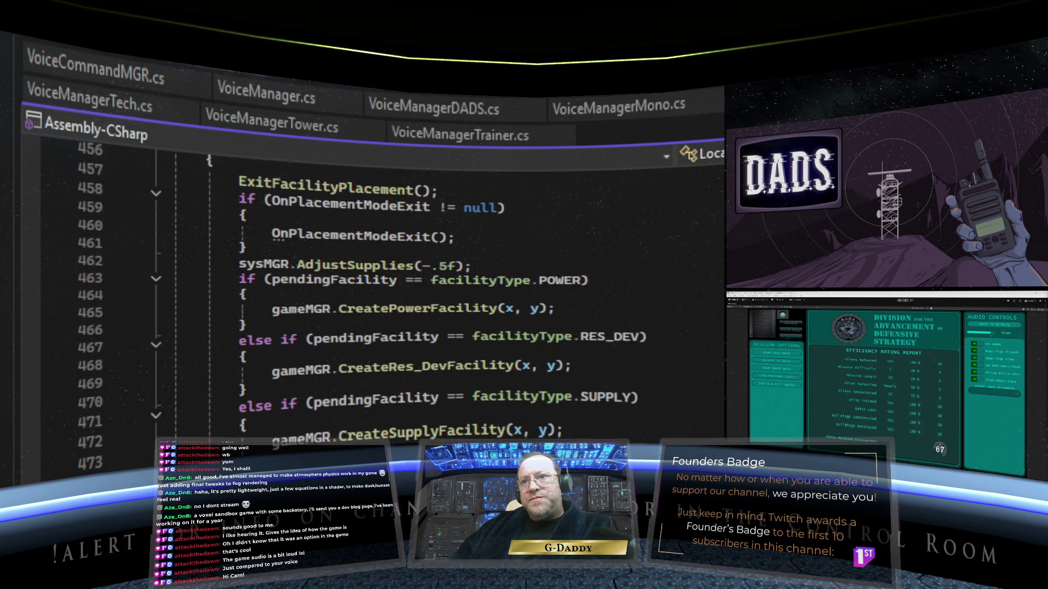
pyautogui.scroll(-3, 488, 434)
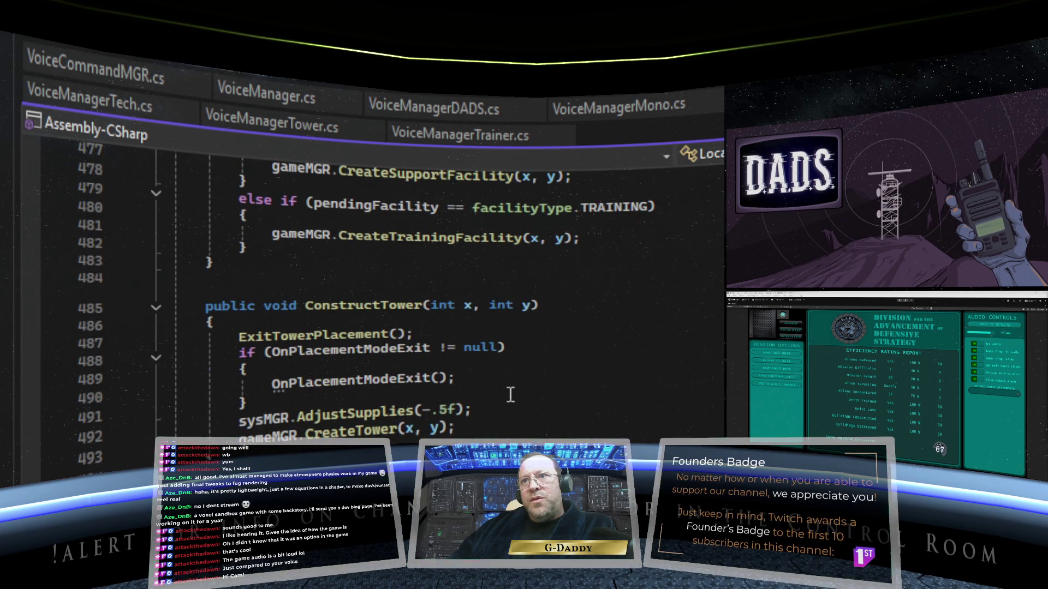
pyautogui.scroll(-5, 487, 434)
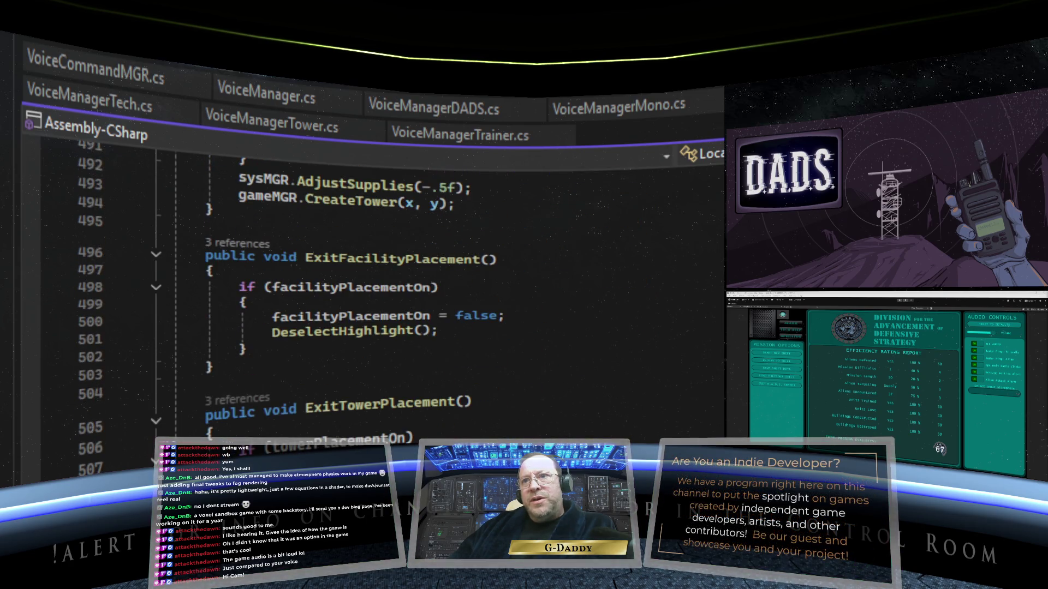
# - Scroll back up to the MoveUp1 method, which calls SetHighlightByVoice(0, 1), around line 51
pyautogui.scroll(20, 382, 294)
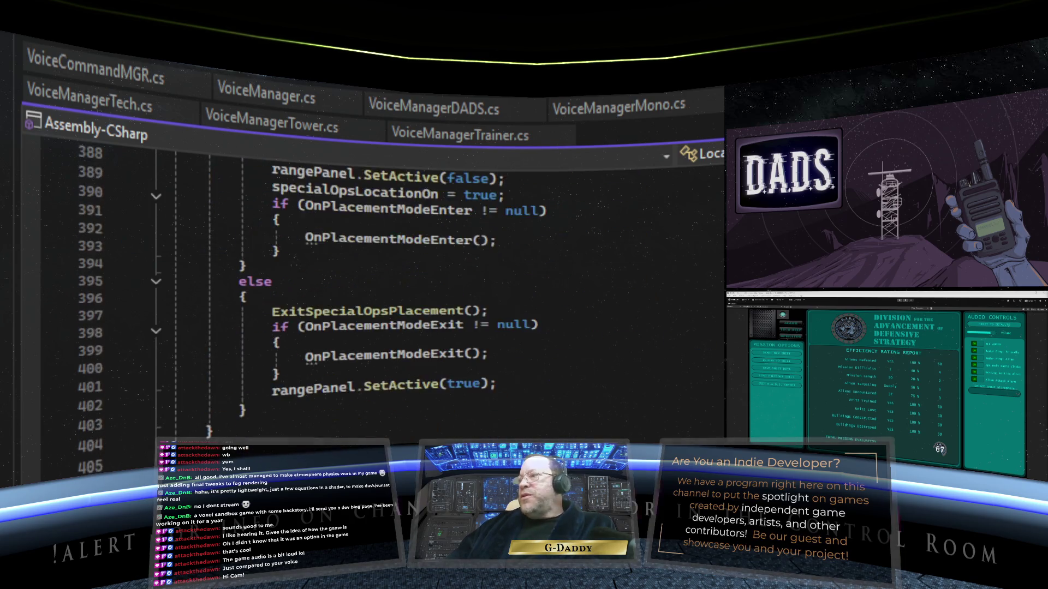
pyautogui.scroll(15, 382, 294)
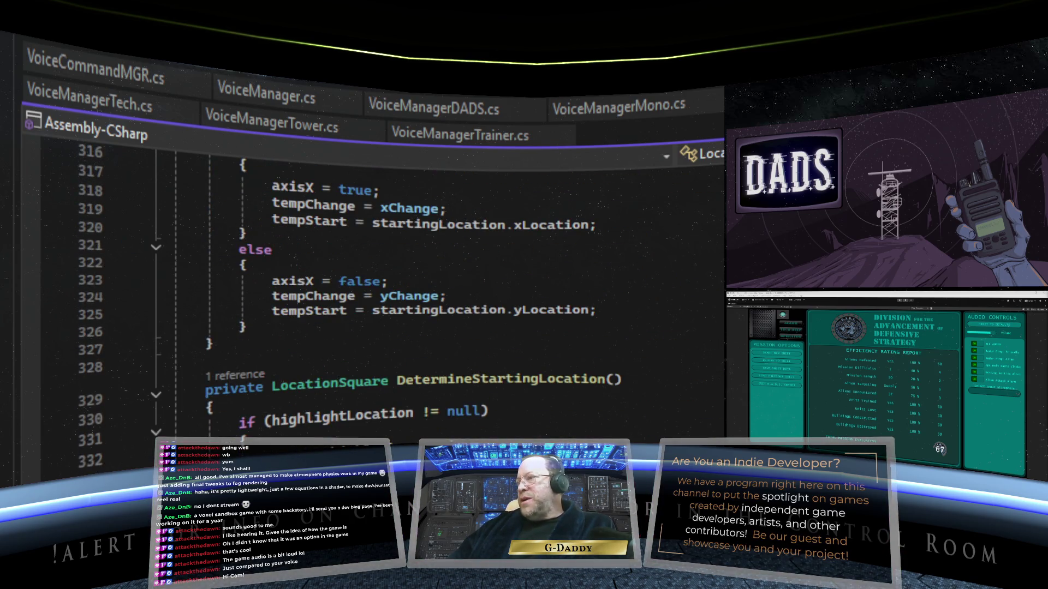
pyautogui.scroll(20, 382, 294)
pyautogui.scroll(-8, 382, 295)
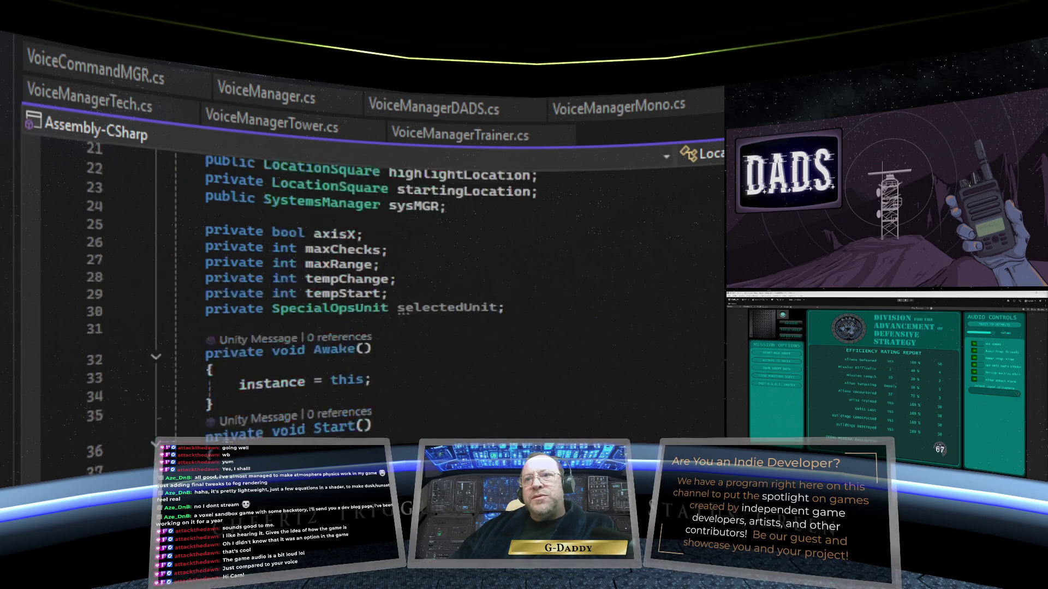
pyautogui.scroll(-7, 382, 295)
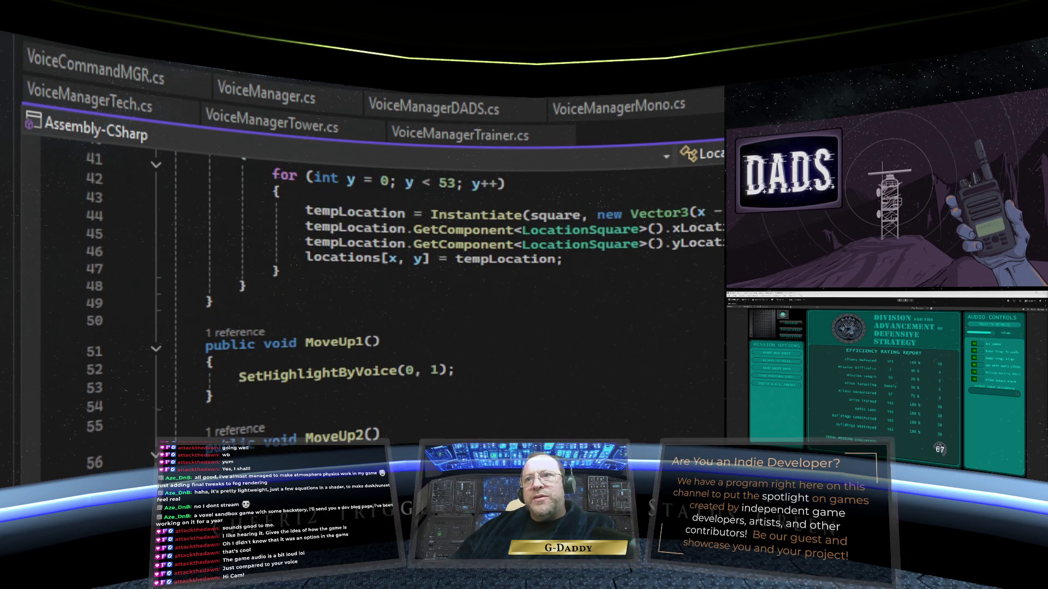
pyautogui.scroll(-2, 382, 294)
pyautogui.scroll(4, 503, 329)
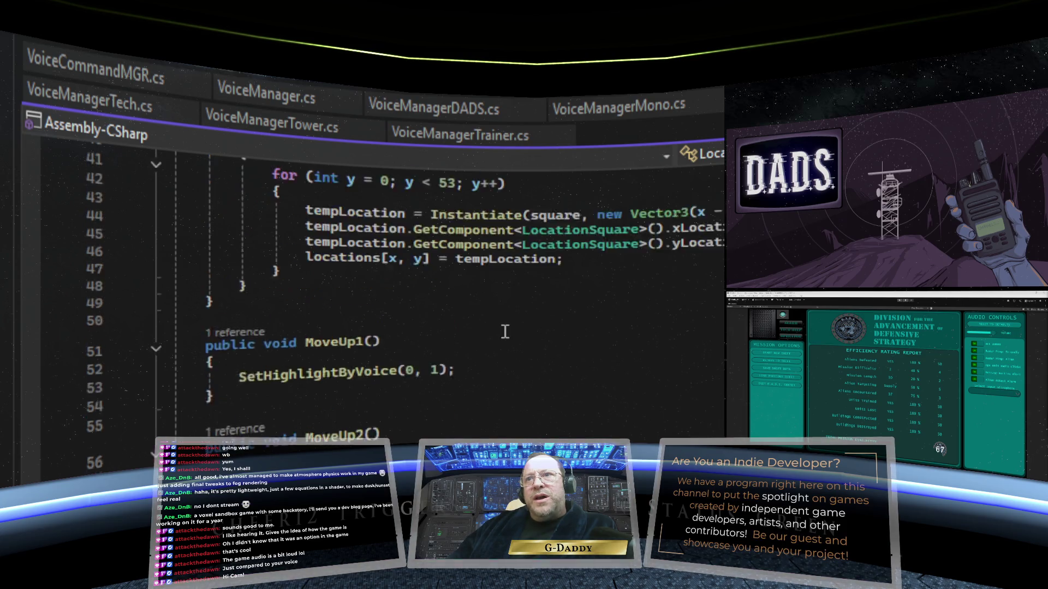
# - Scroll down to SetHighlightByVoice at line 259 and check DetermineStartingLocation's quick info
pyautogui.scroll(-2, 323, 418)
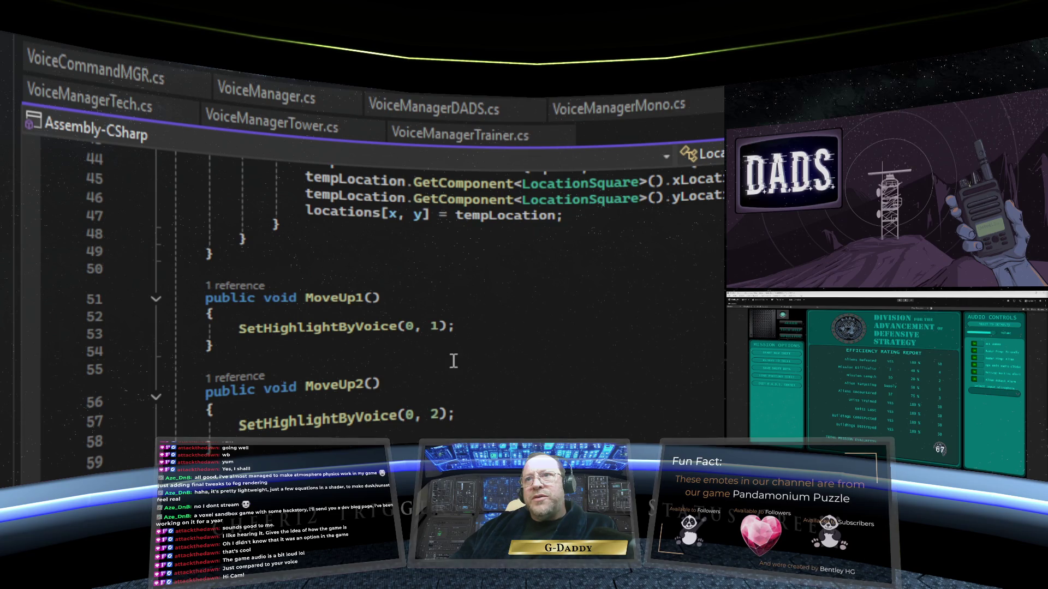
pyautogui.scroll(-1, 453, 361)
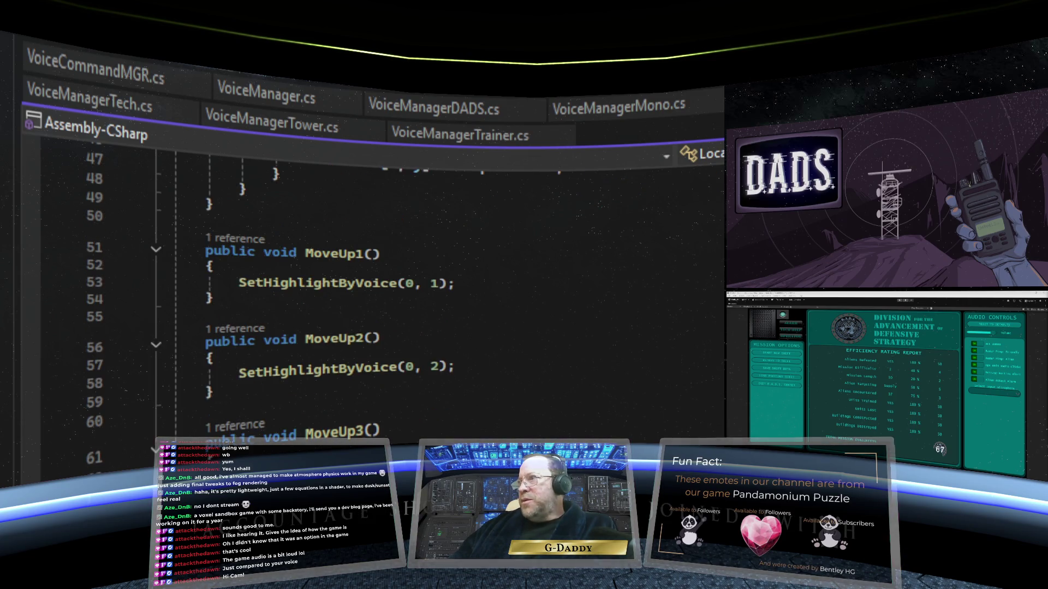
pyautogui.scroll(-20, 382, 300)
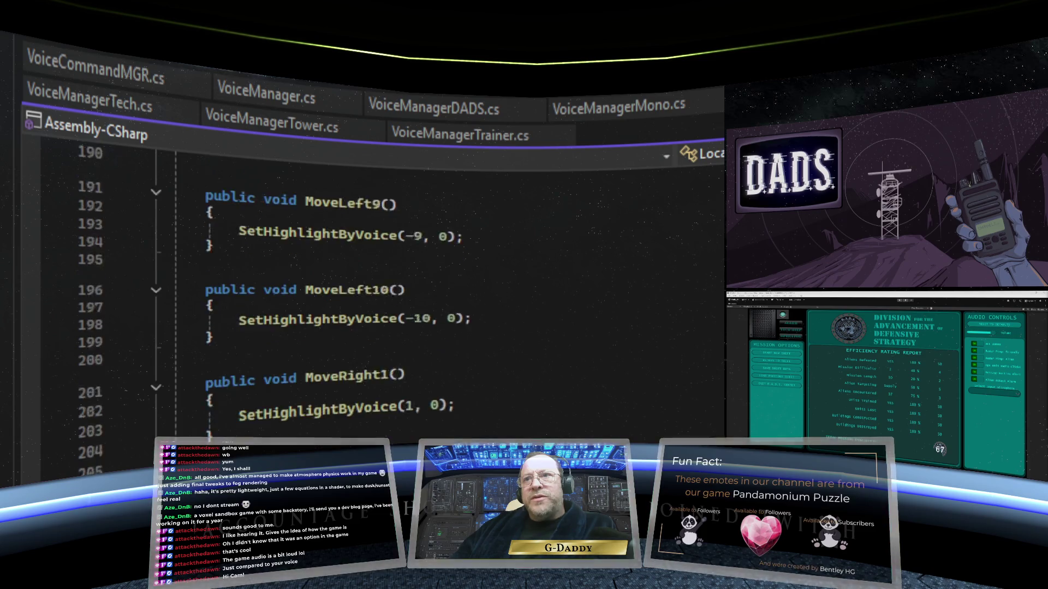
pyautogui.scroll(3, 382, 306)
pyautogui.scroll(-2, 382, 306)
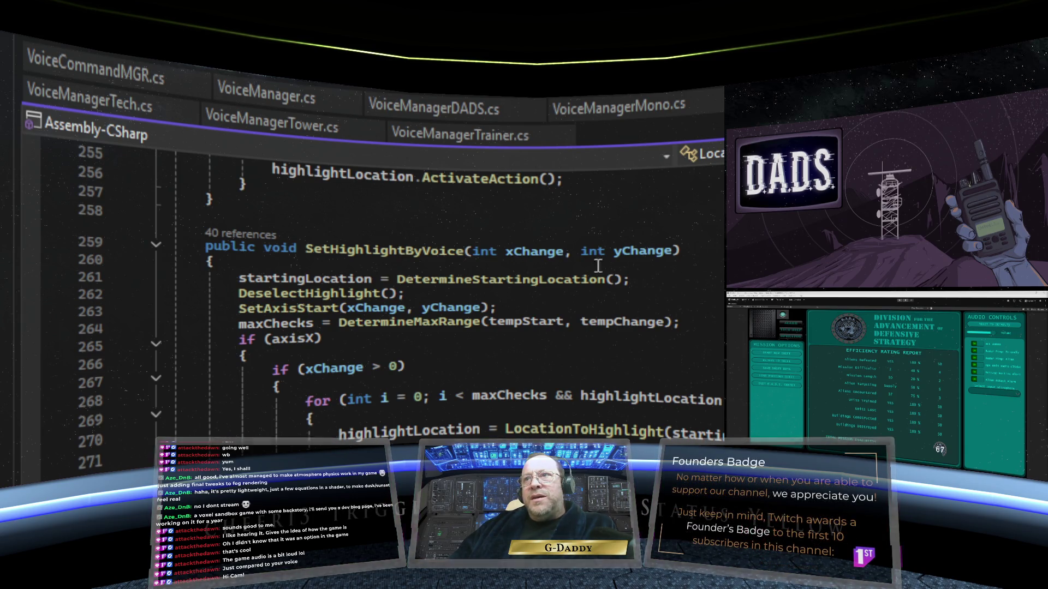
pyautogui.scroll(-3, 382, 300)
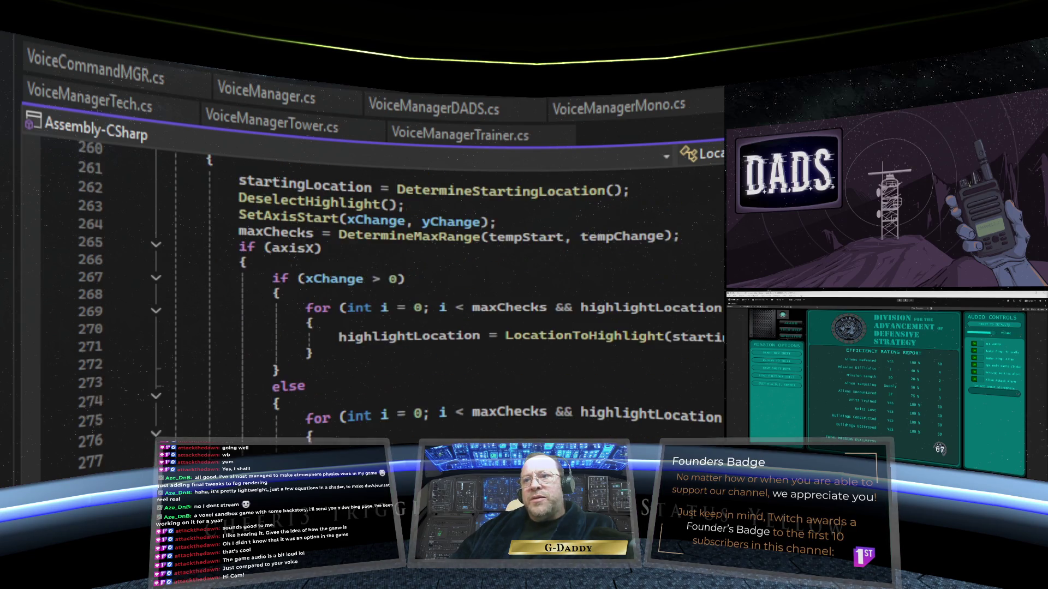
pyautogui.scroll(1, 382, 300)
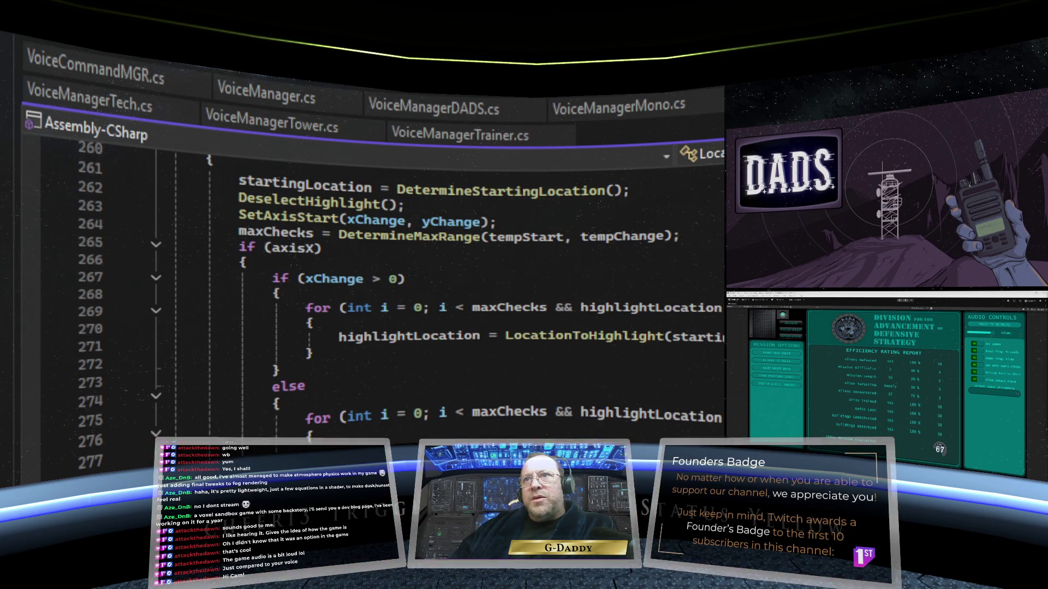
pyautogui.scroll(1, 340, 342)
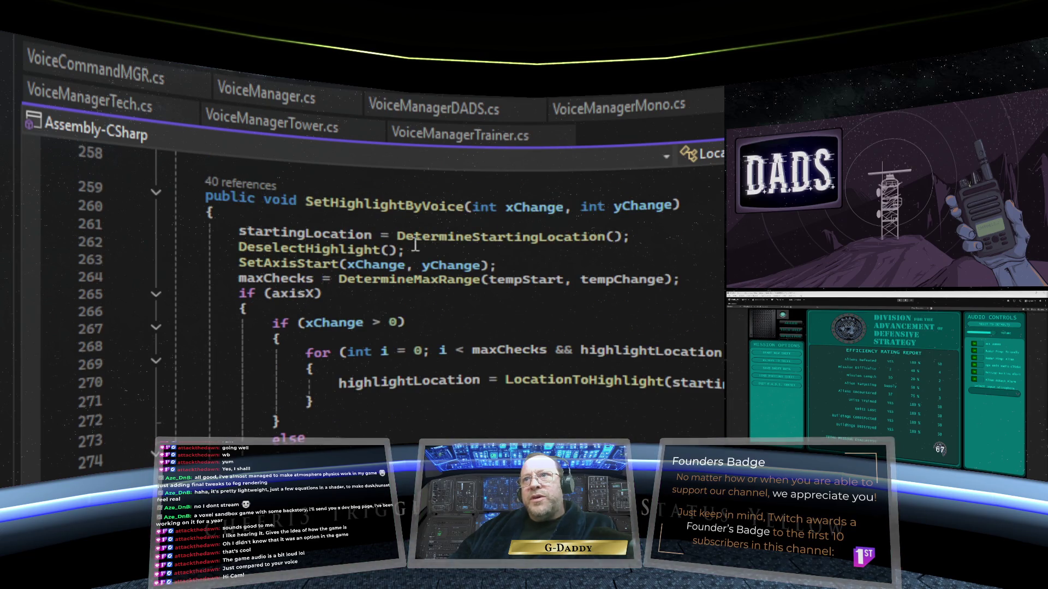
pyautogui.moveTo(552, 245)
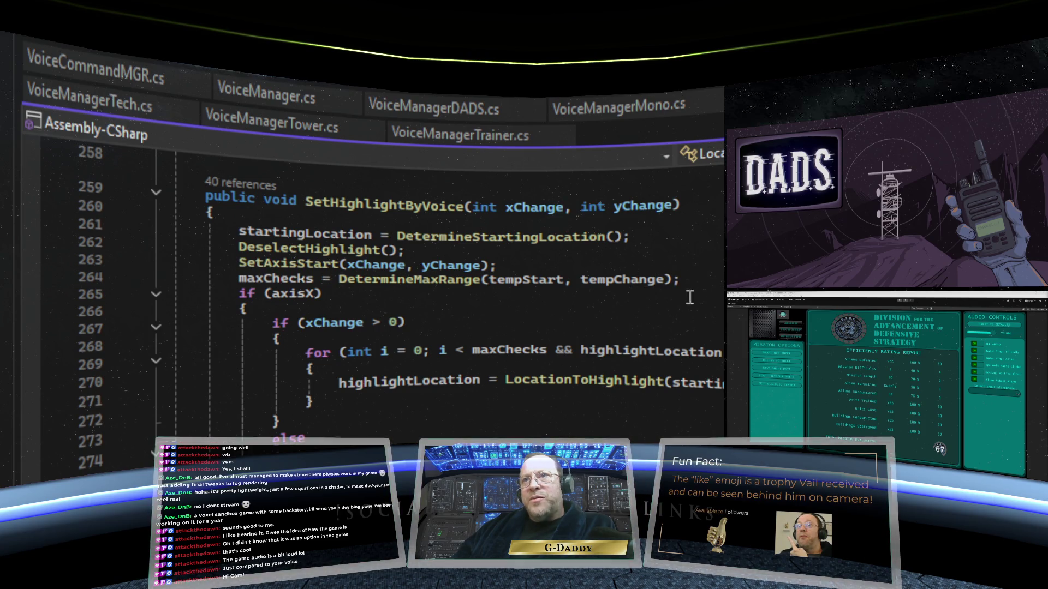
# - Scroll back up to the field declarations and Awake method near line 24
pyautogui.scroll(-3, 571, 311)
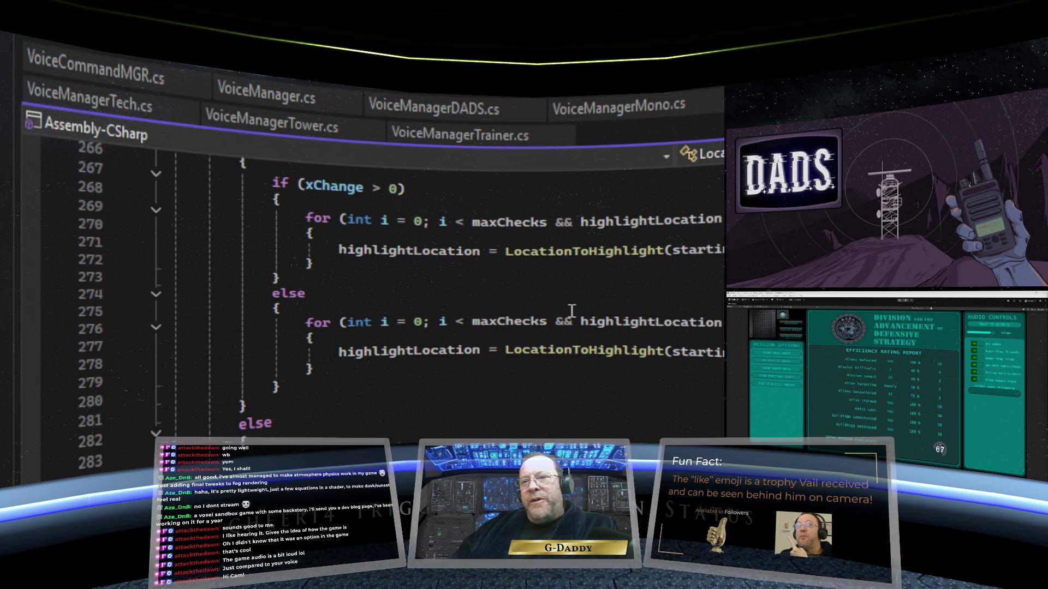
pyautogui.scroll(-1, 572, 311)
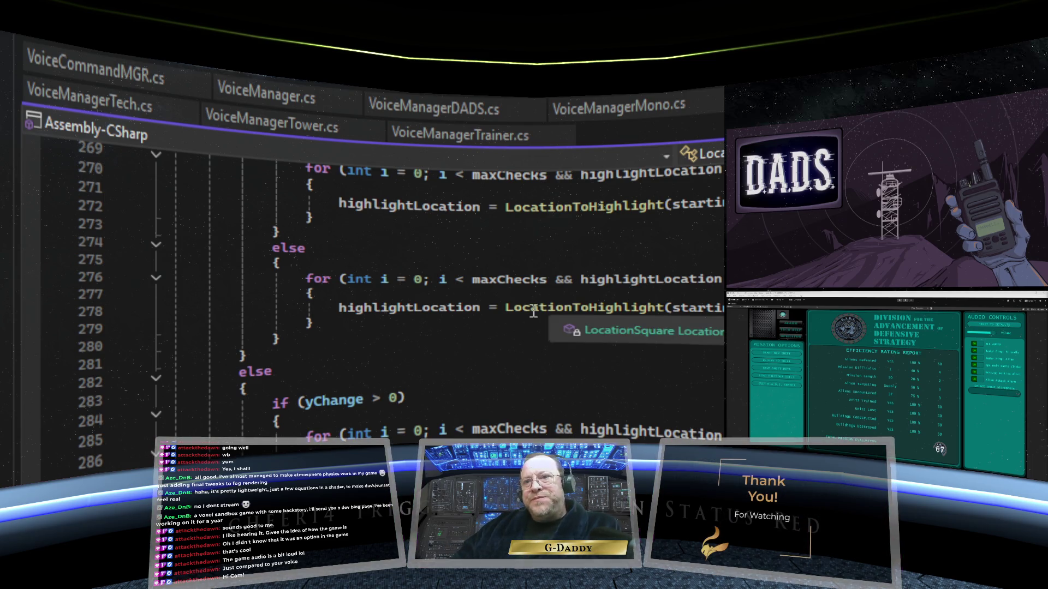
pyautogui.scroll(4, 572, 311)
pyautogui.scroll(2, 544, 304)
pyautogui.scroll(3, 544, 303)
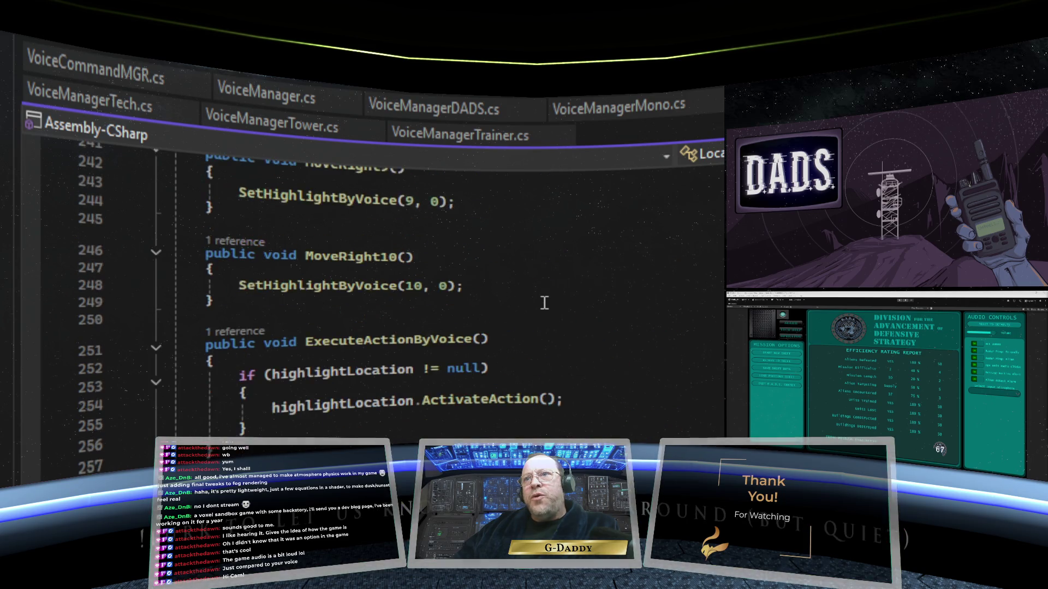
pyautogui.scroll(-4, 544, 304)
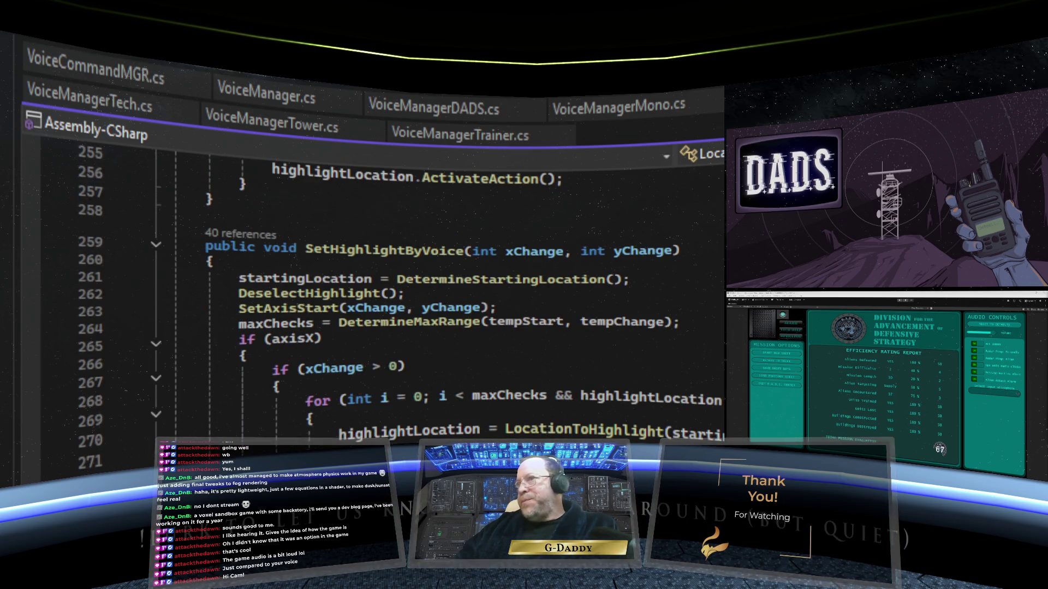
pyautogui.scroll(20, 545, 303)
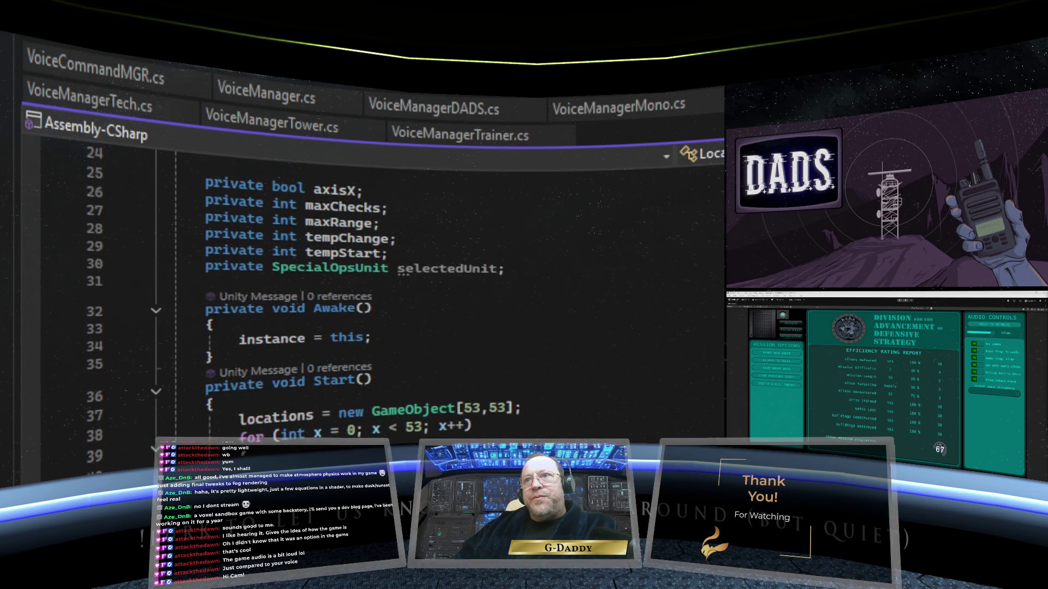
# - Scroll past MoveLeft and MoveRight to ExecuteActionByVoice and bring up code actions for ActivateAction()
pyautogui.scroll(1, 545, 303)
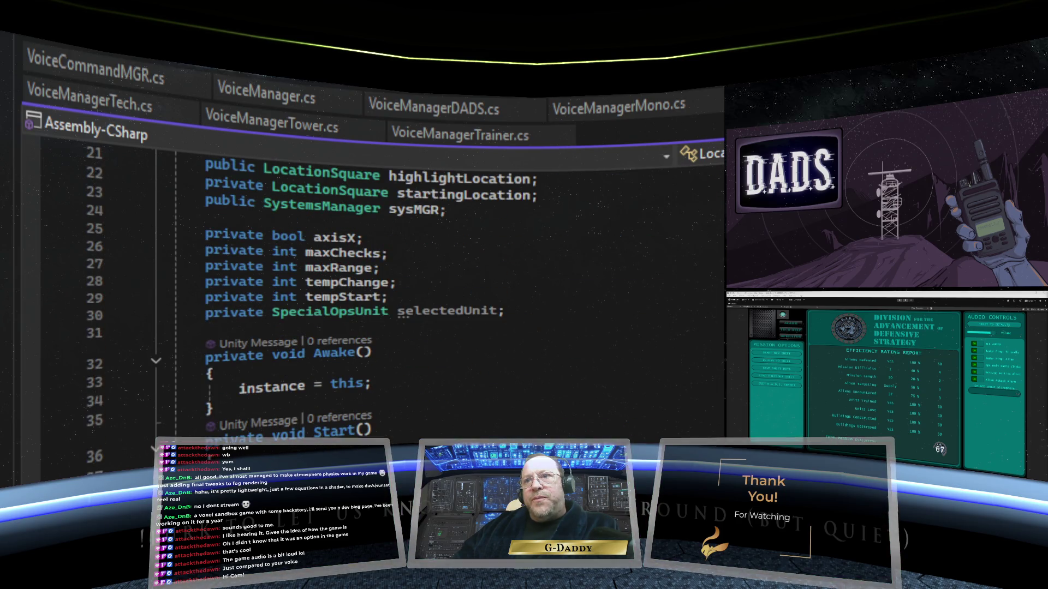
pyautogui.scroll(-3, 382, 300)
pyautogui.scroll(-20, 328, 300)
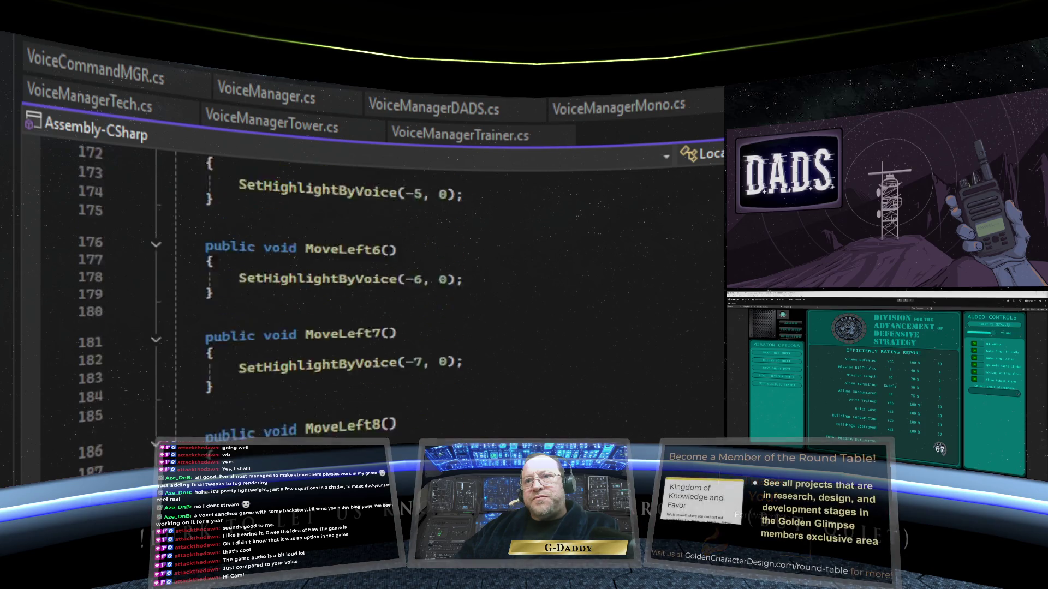
pyautogui.scroll(-1, 327, 300)
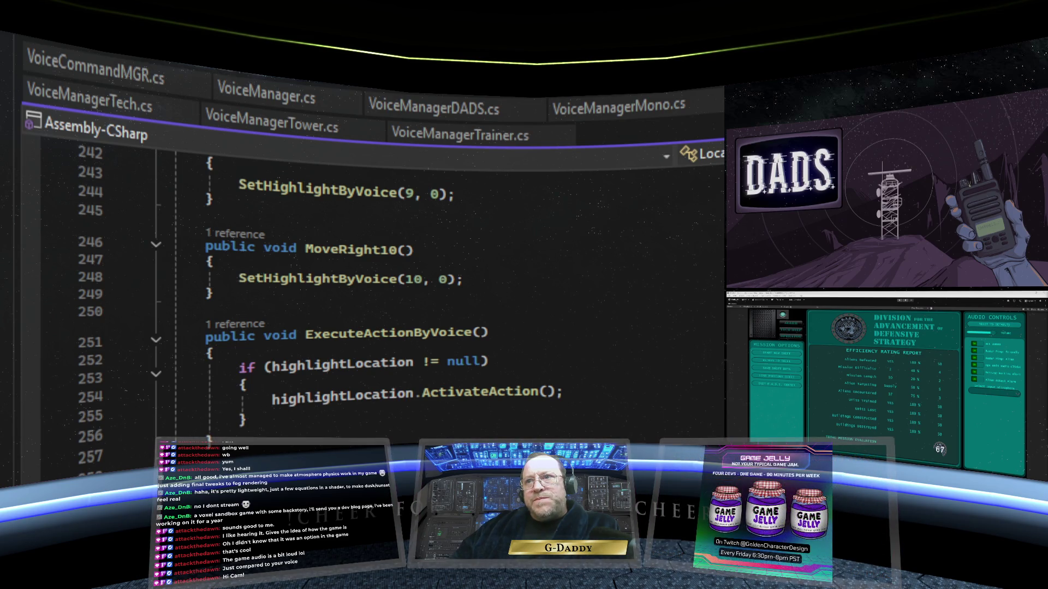
pyautogui.scroll(-1, 320, 313)
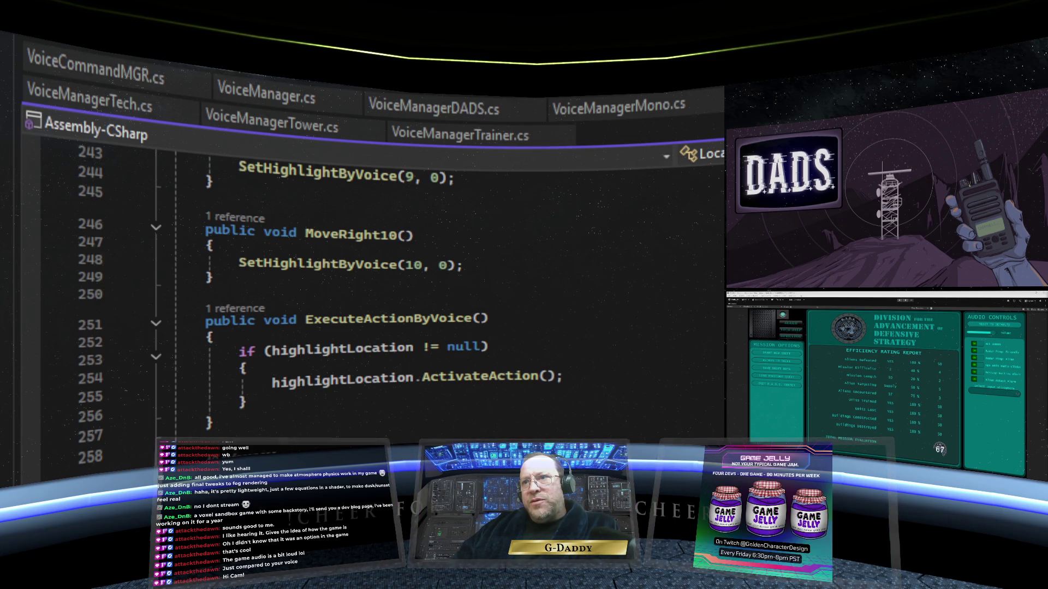
pyautogui.rightClick(550, 377)
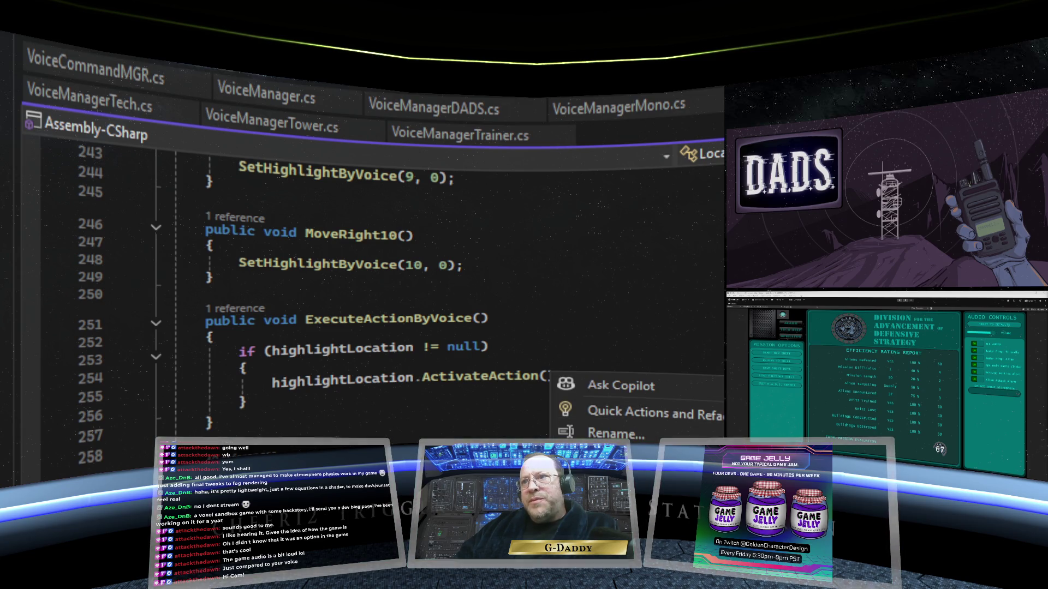
# - Dismiss the code actions menu on the ActivateAction() call
pyautogui.press('Escape')
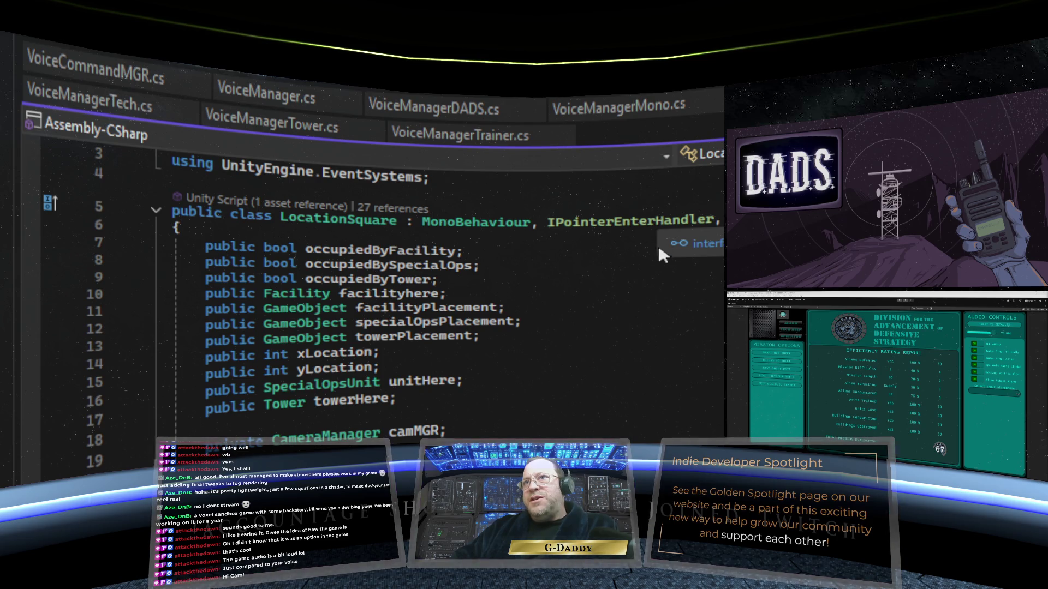
# - Look over the LocationSquare fields and Start() setup
pyautogui.scroll(-5, 657, 263)
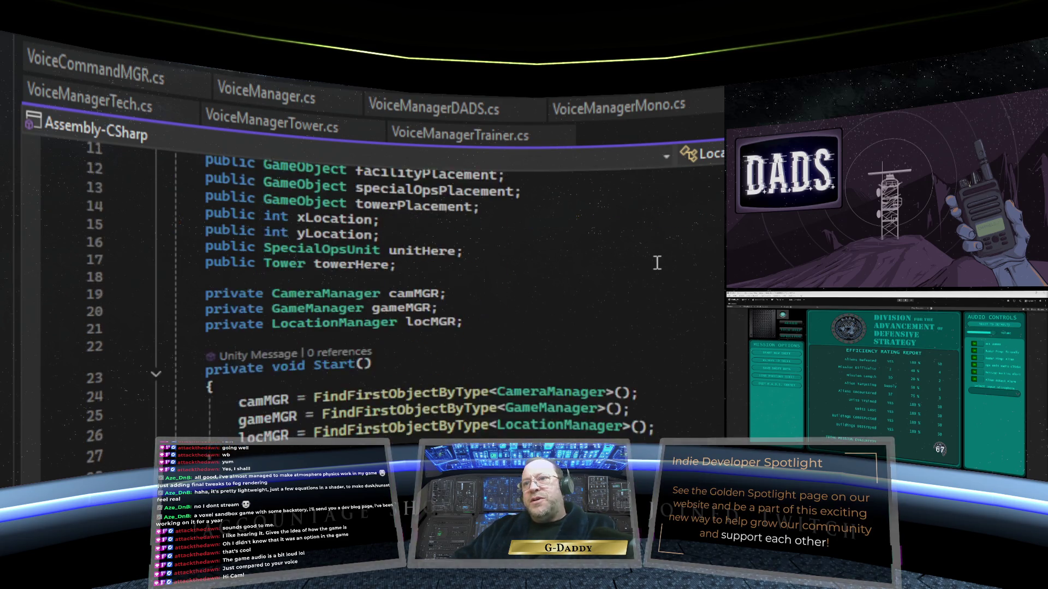
pyautogui.scroll(6, 657, 263)
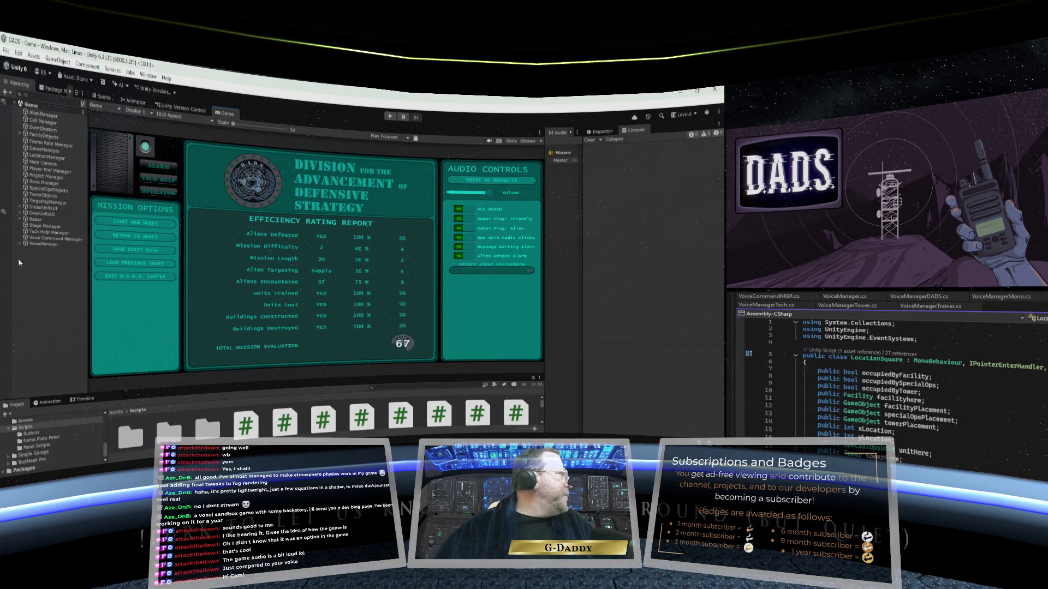
# - Select EventSystem, show its Standalone Input Module in a widened Inspector, then bring up Package Manager
pyautogui.click(52, 130)
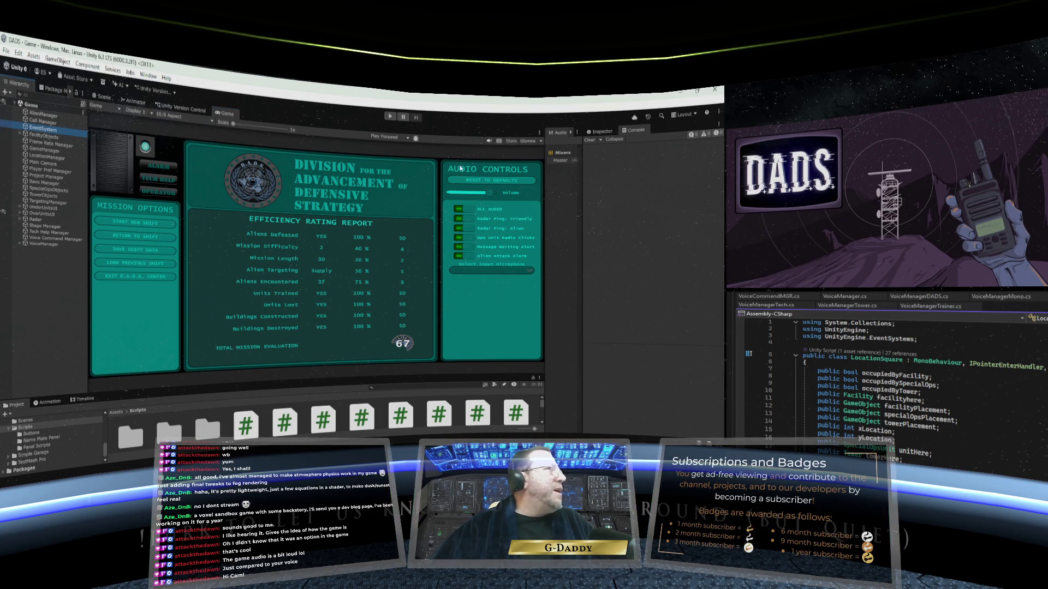
pyautogui.click(601, 131)
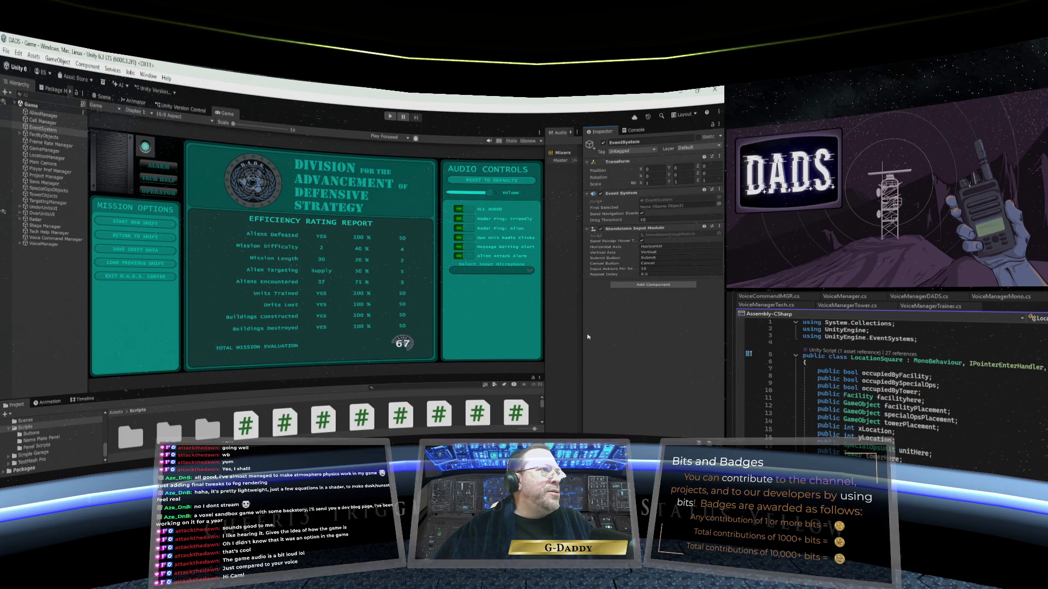
pyautogui.moveTo(582, 331); pyautogui.dragTo(526, 341)
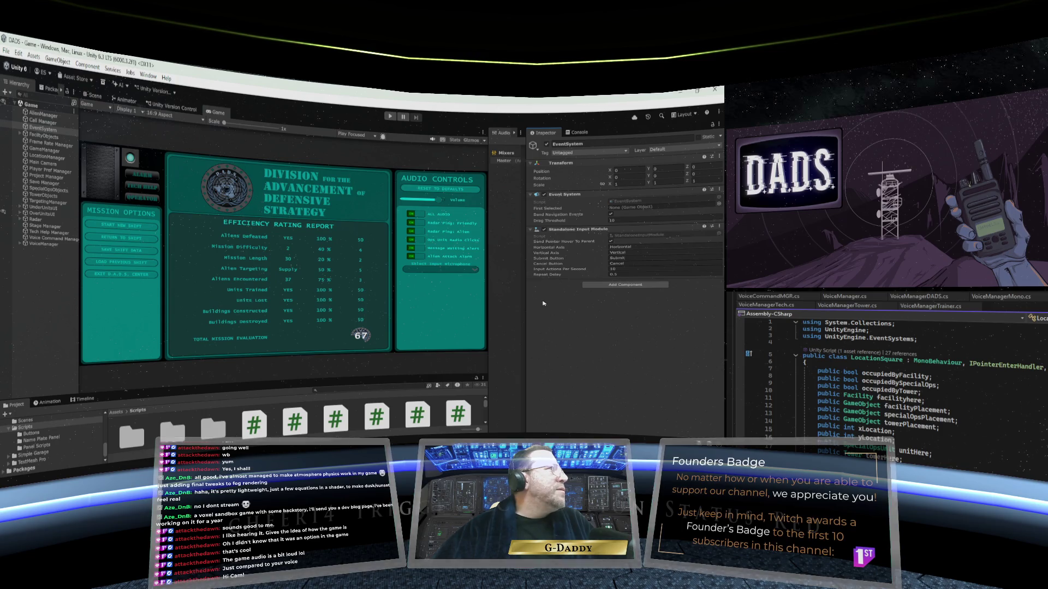
pyautogui.moveTo(527, 296); pyautogui.dragTo(562, 296)
pyautogui.click(43, 130)
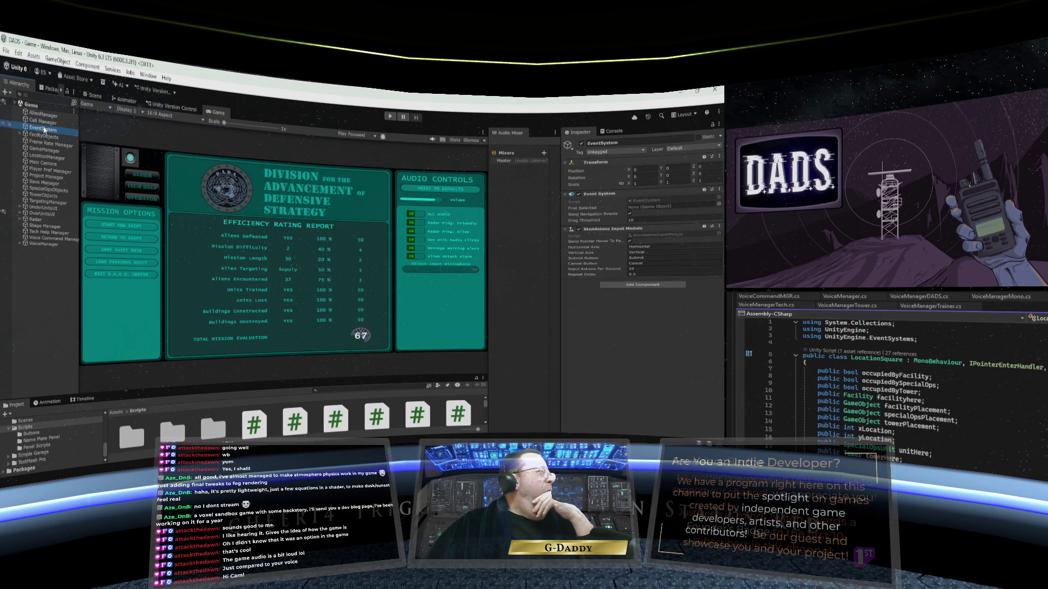
pyautogui.click(51, 90)
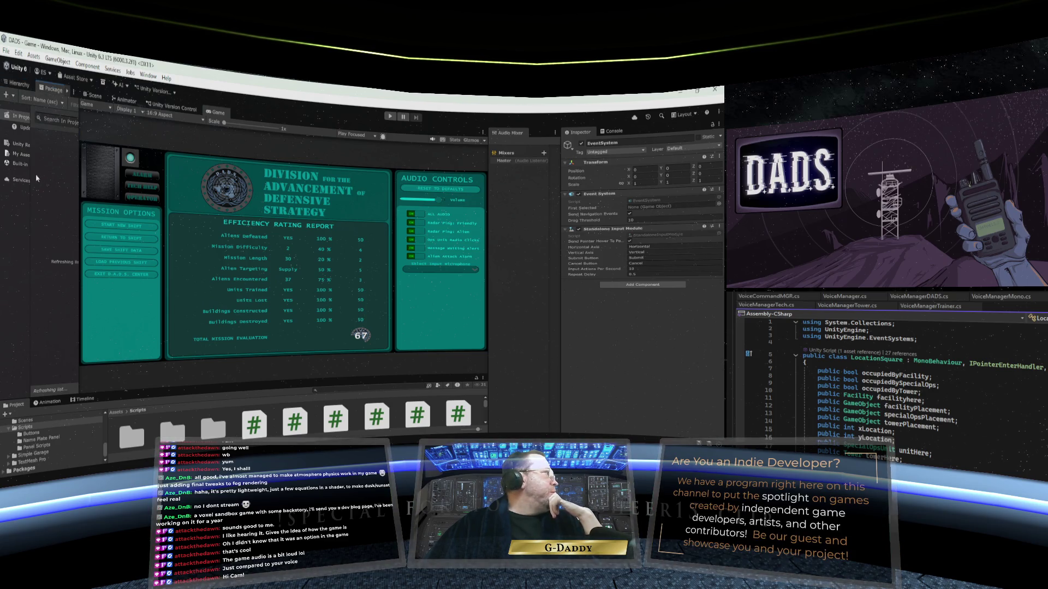
# - Widen the Package Manager window and its sidebar so package source names read fully
pyautogui.moveTo(31, 177); pyautogui.dragTo(140, 185)
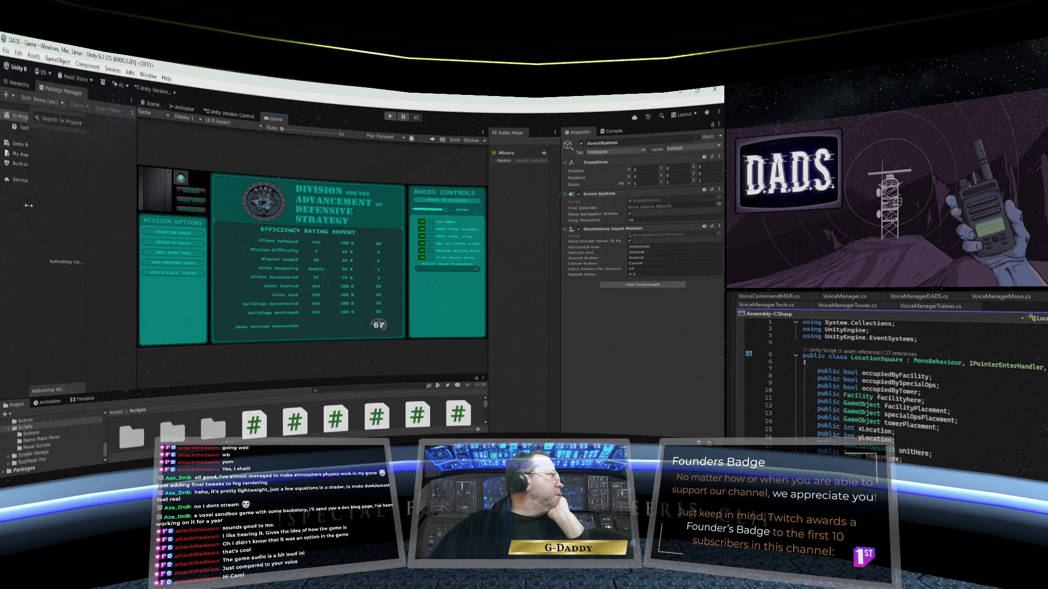
pyautogui.moveTo(28, 205); pyautogui.dragTo(45, 208)
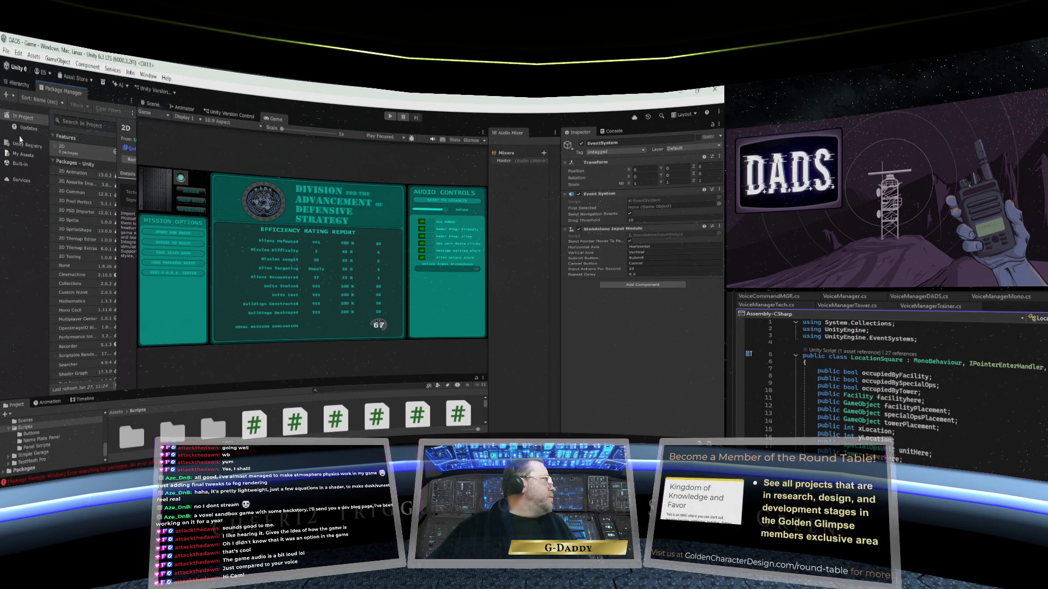
# - Switch Package Manager to the Unity Registry and install the Input System 1.17.0 package
pyautogui.scroll(-3, 71, 265)
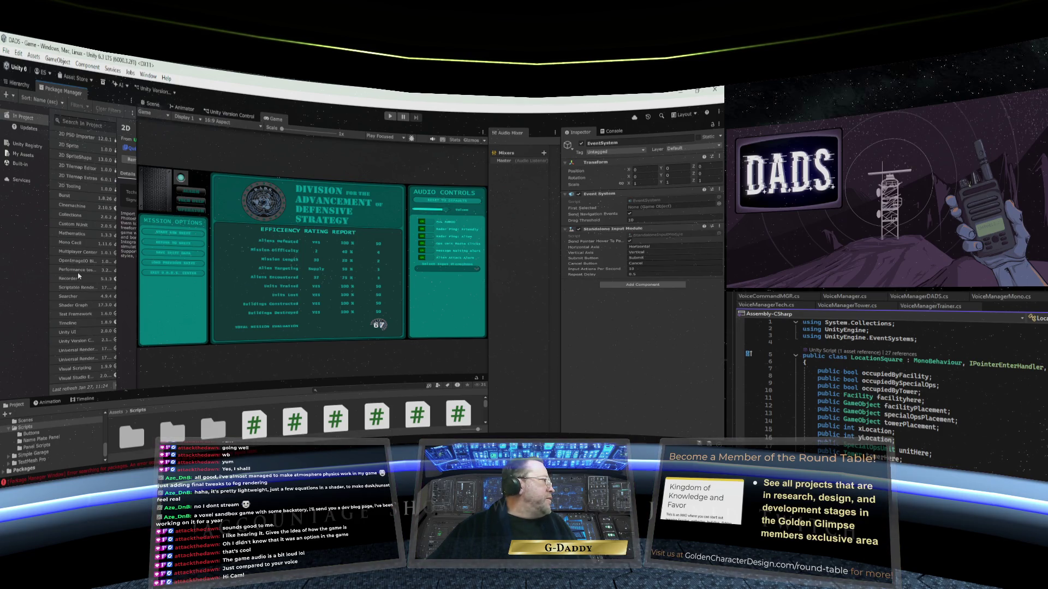
pyautogui.scroll(4, 79, 274)
pyautogui.scroll(1, 79, 274)
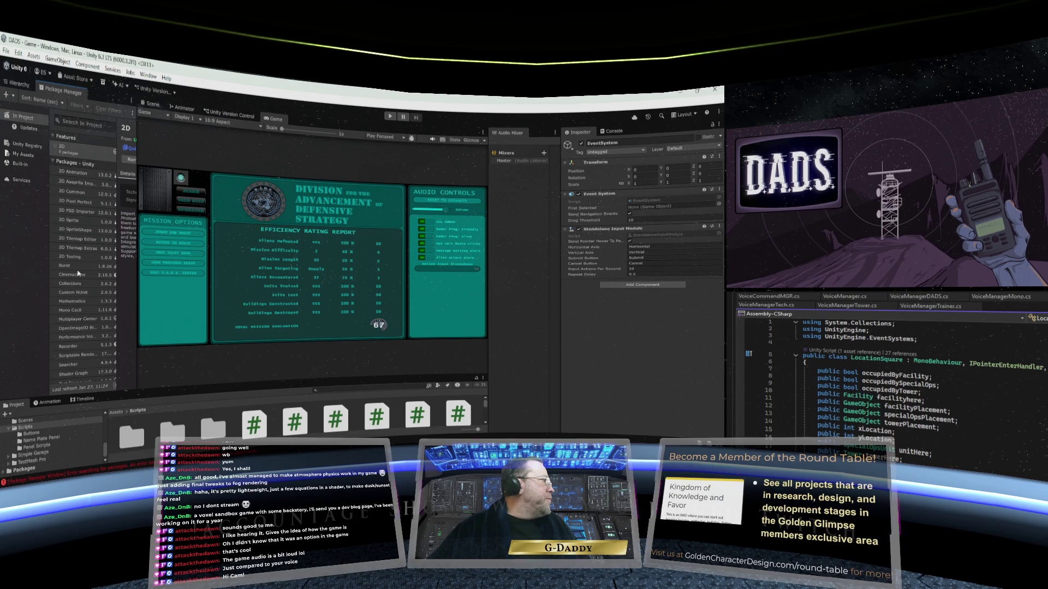
pyautogui.scroll(-3, 78, 274)
pyautogui.scroll(5, 78, 273)
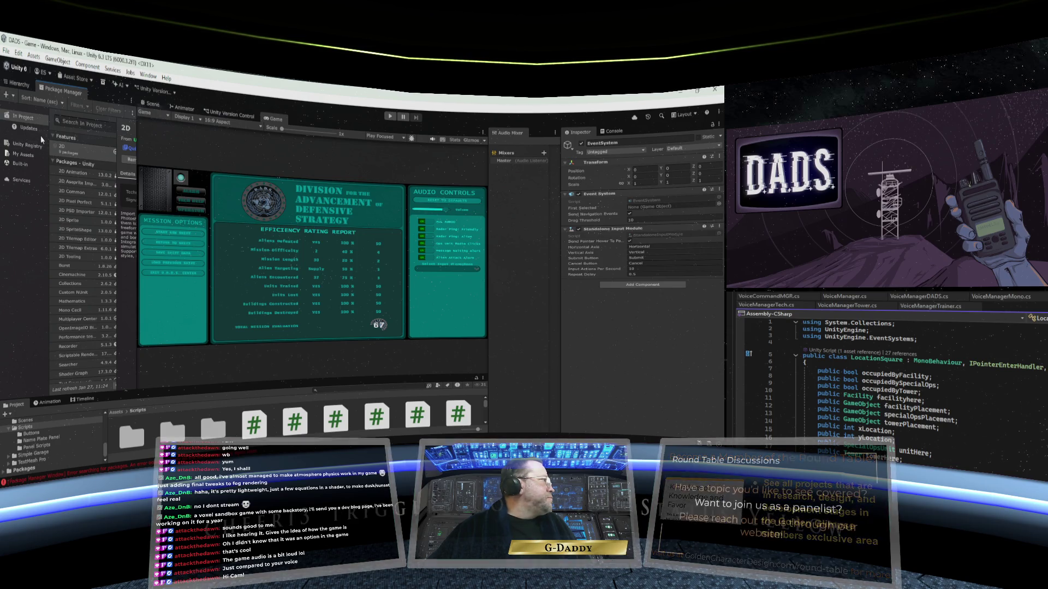
pyautogui.click(21, 145)
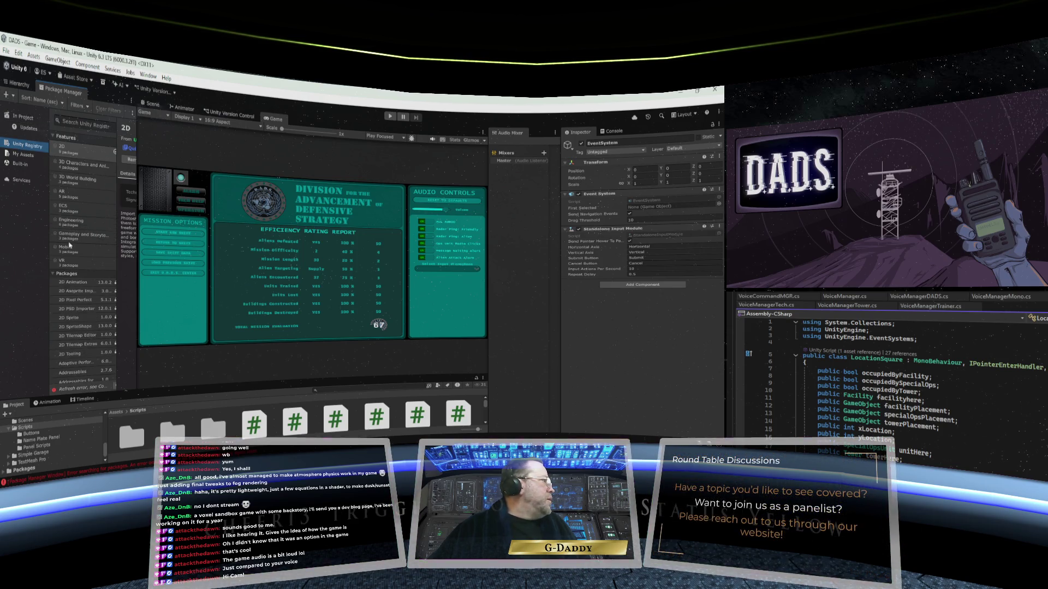
pyautogui.scroll(-15, 59, 279)
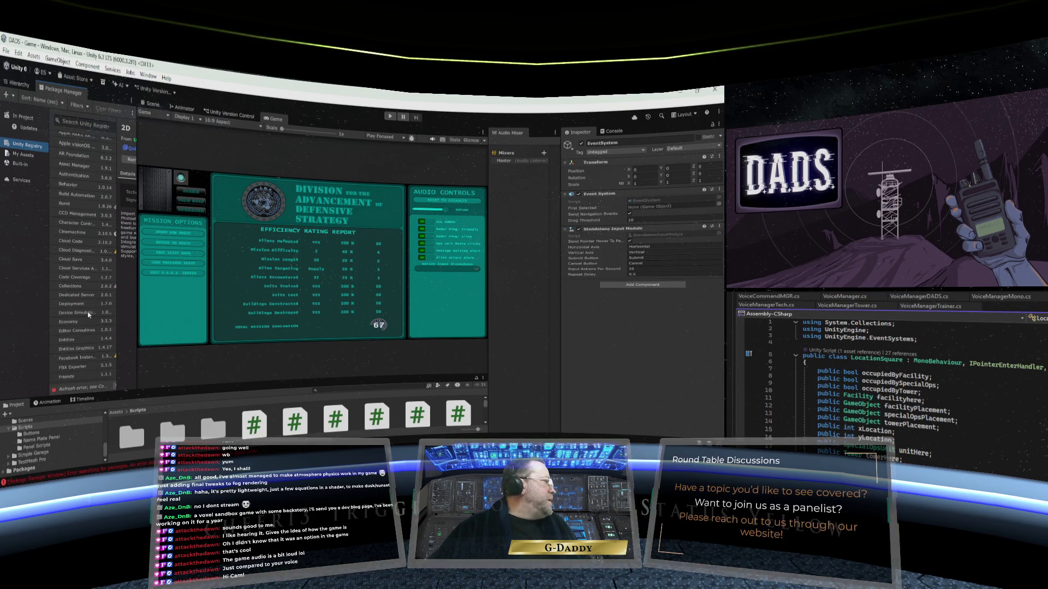
pyautogui.scroll(-3, 88, 315)
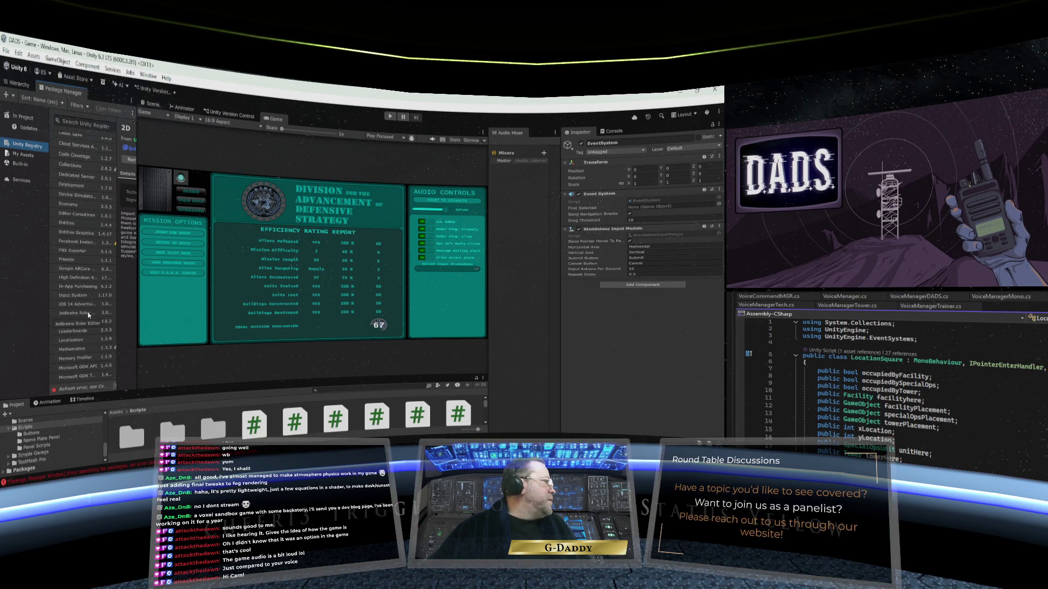
pyautogui.scroll(-2, 88, 315)
pyautogui.click(75, 276)
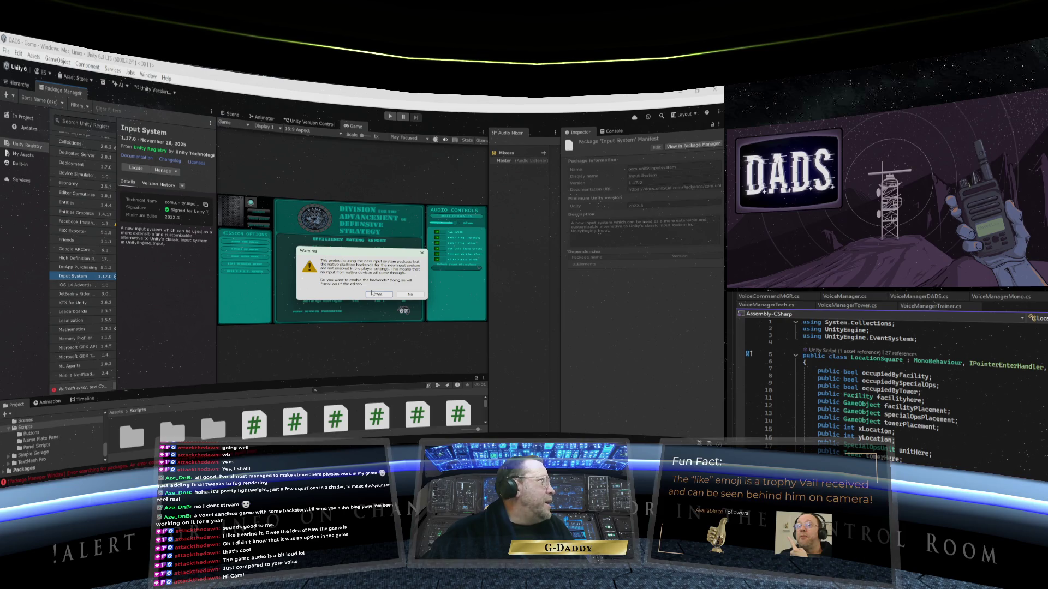
# - Enable the native input backends, save the scene and restart, then narrow Package Manager to widen the Game view
pyautogui.click(372, 294)
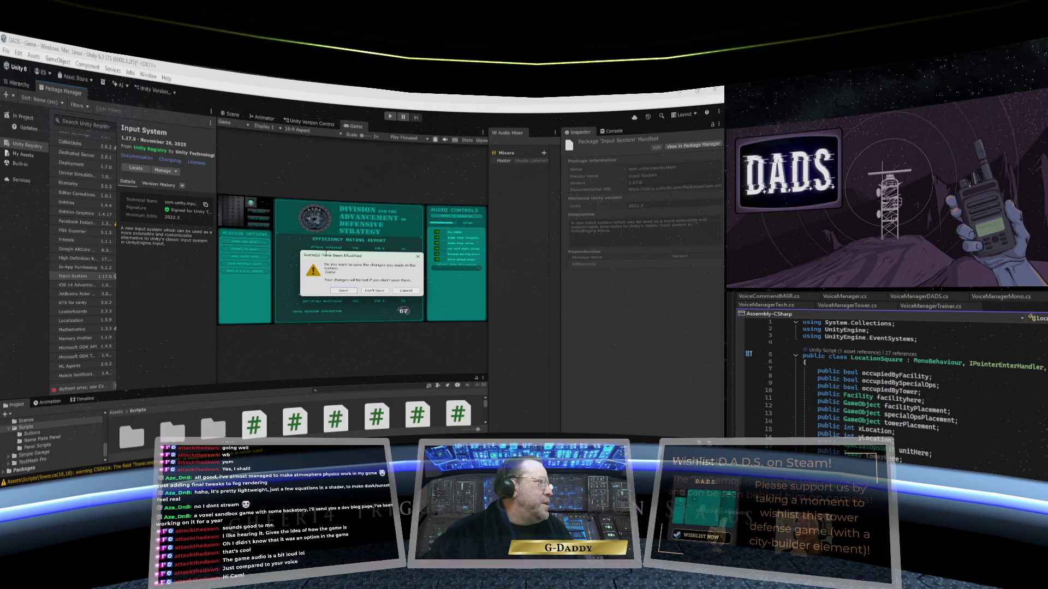
pyautogui.click(347, 292)
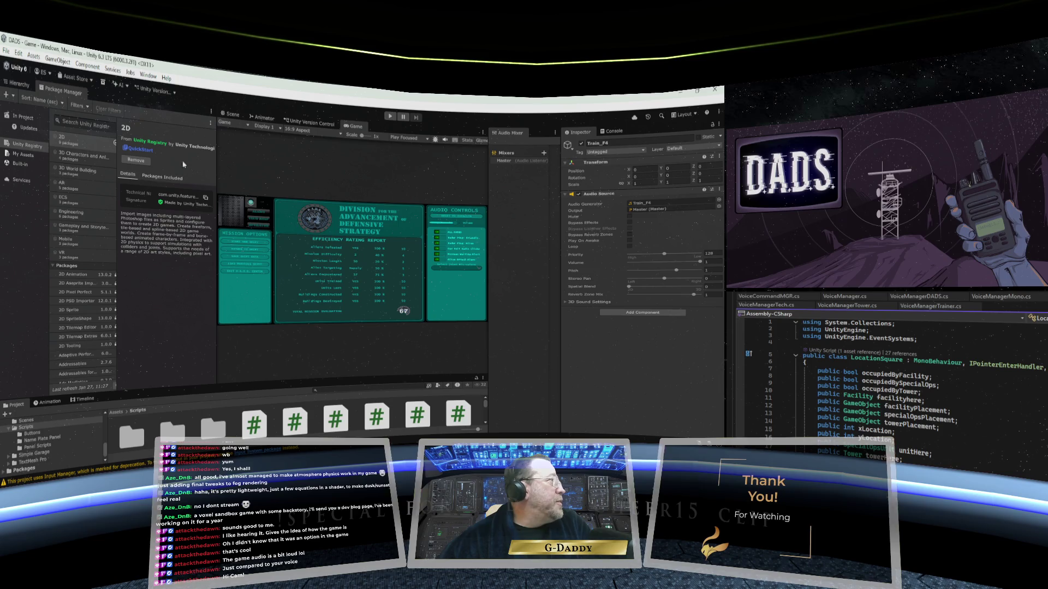
pyautogui.moveTo(217, 158); pyautogui.dragTo(71, 168)
pyautogui.moveTo(487, 250); pyautogui.dragTo(547, 250)
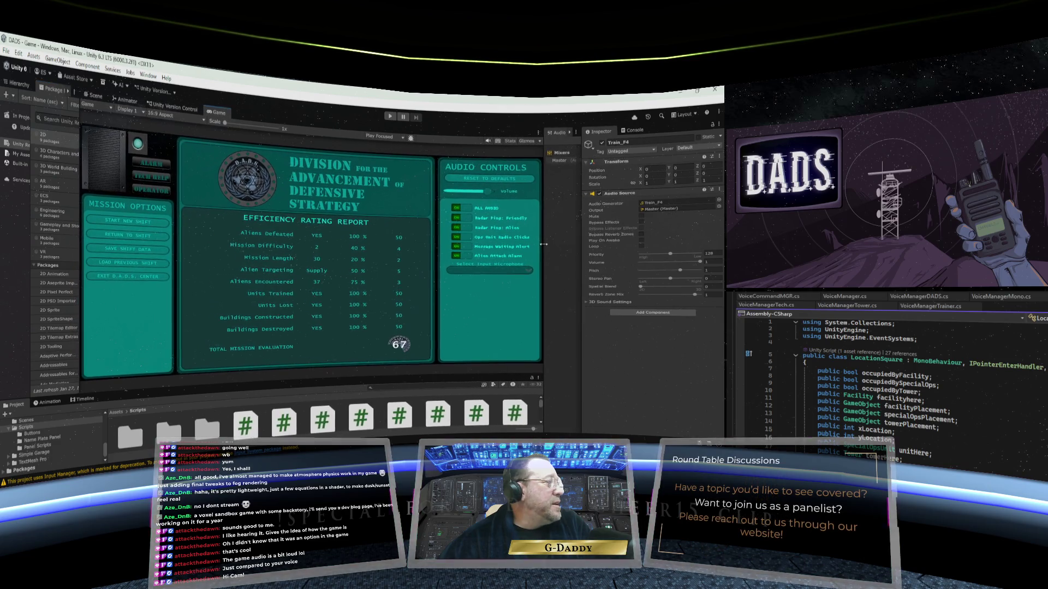
pyautogui.rightClick(220, 118)
# - Maximize the Game view, enter Play mode and start a new DADS shift
pyautogui.click(240, 146)
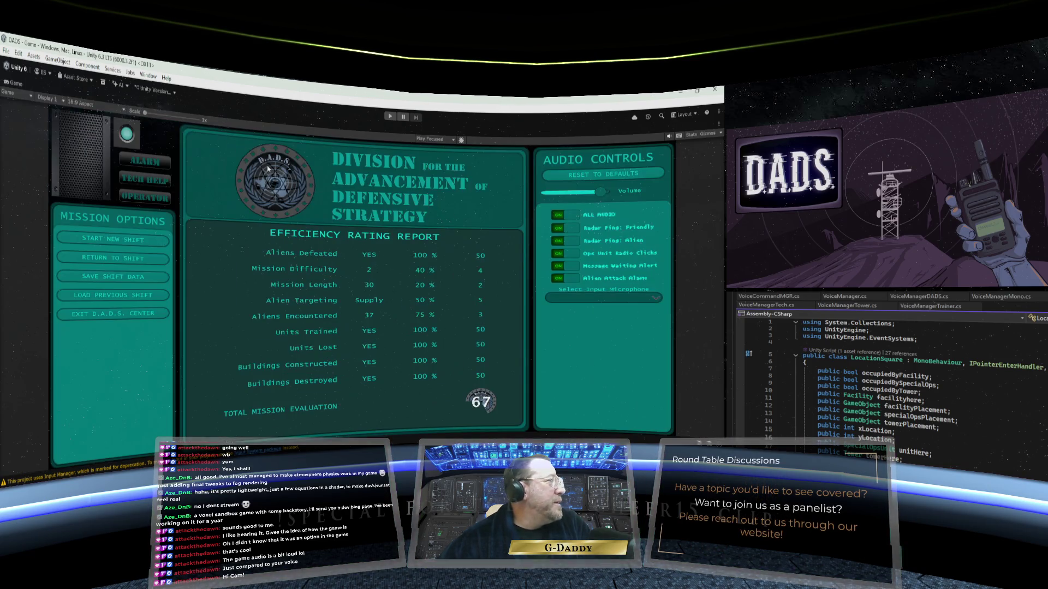
pyautogui.click(390, 116)
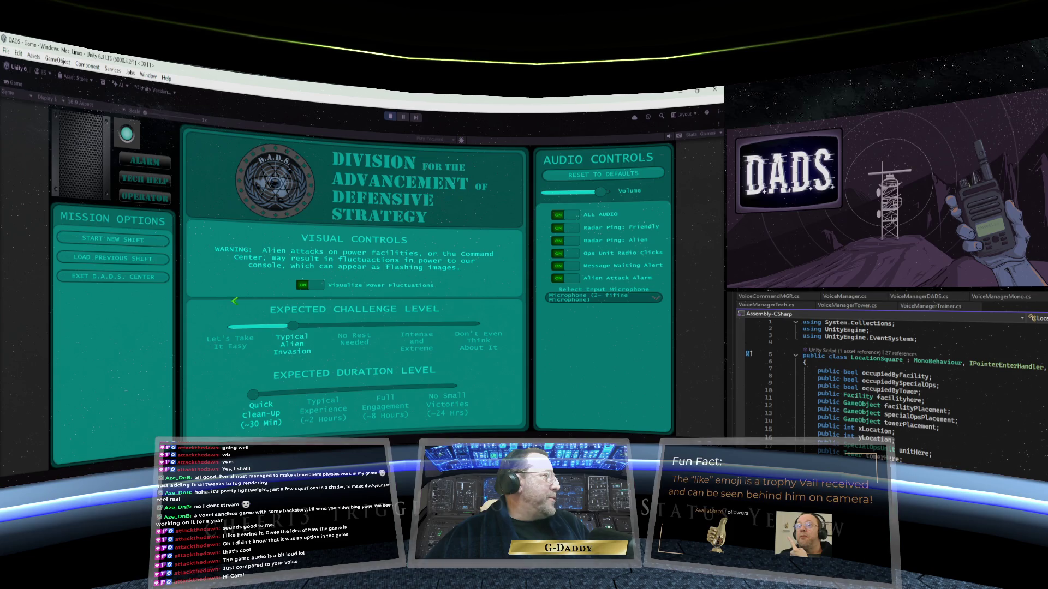
pyautogui.click(120, 243)
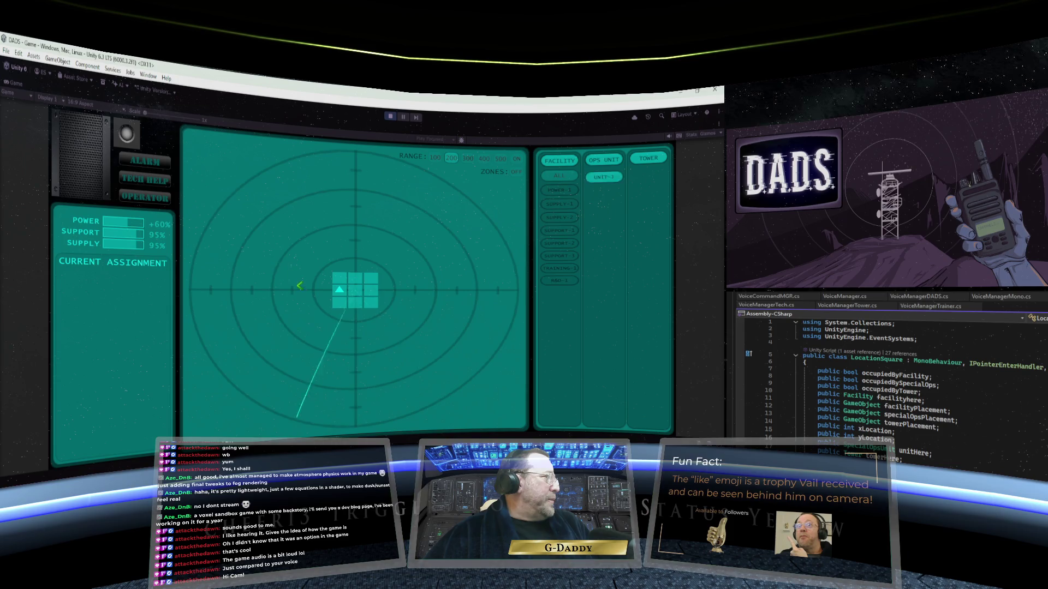
# - Send UNIT-1 to R&D-1 to research Supply Efficiency
pyautogui.click(603, 177)
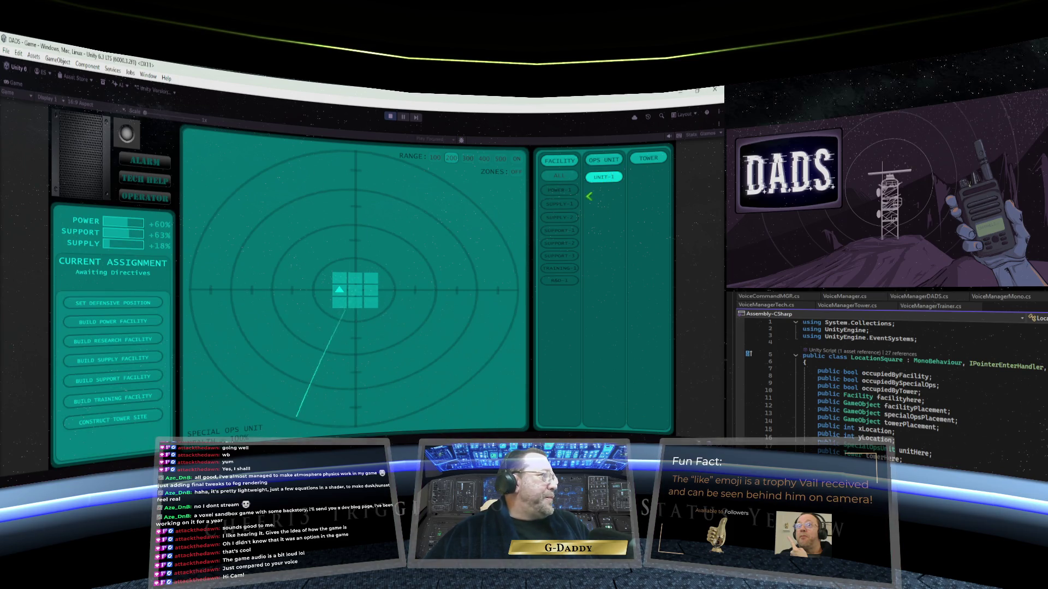
pyautogui.click(563, 280)
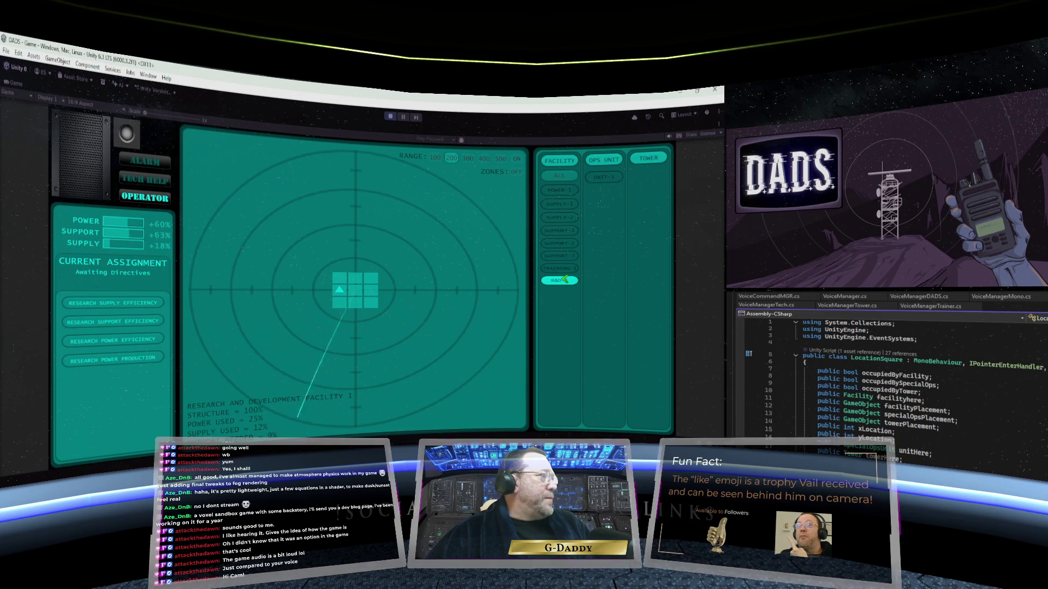
pyautogui.click(111, 301)
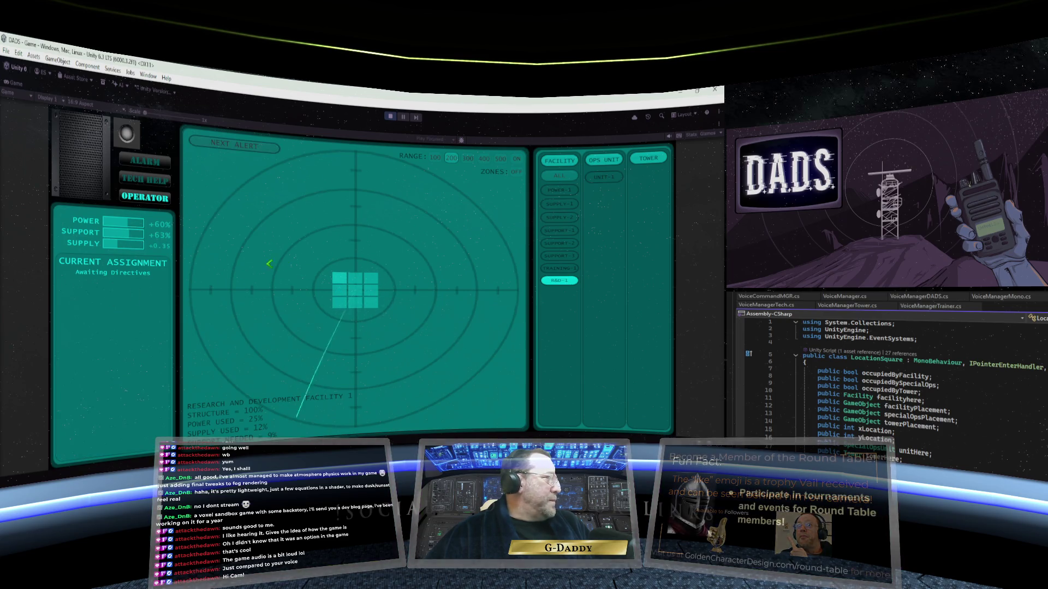
# - Order UNIT-1 to build a supply facility, then stop Play mode
pyautogui.click(600, 178)
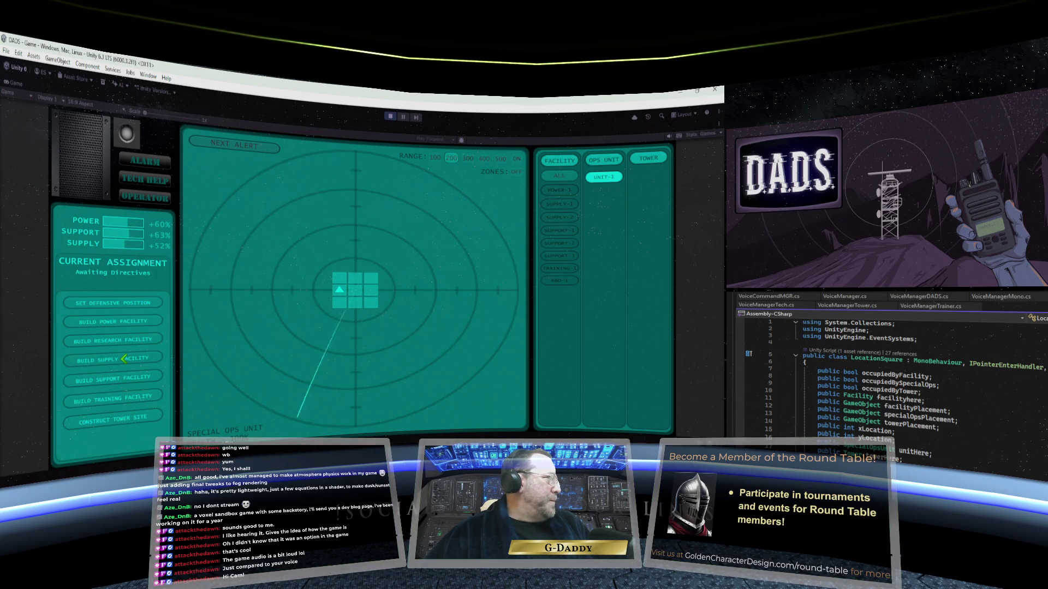
pyautogui.click(125, 359)
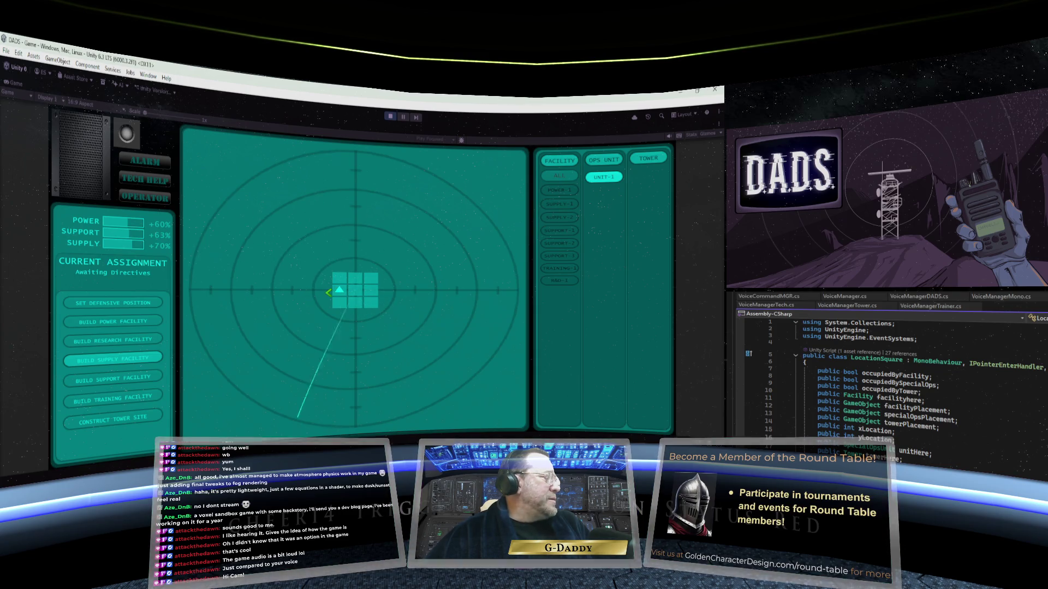
pyautogui.click(391, 117)
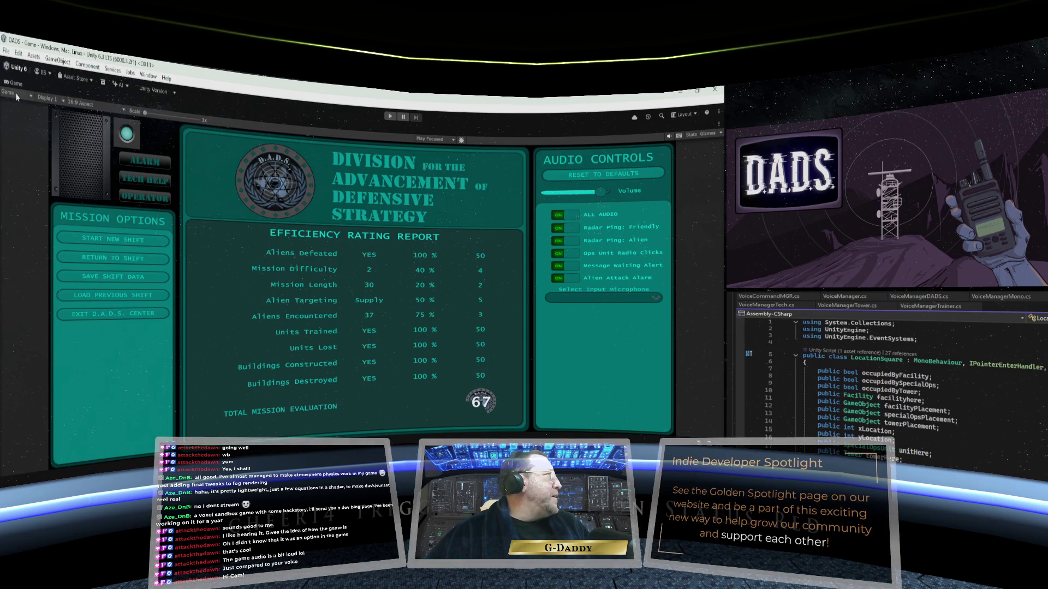
pyautogui.rightClick(17, 85)
# - Restore the normal editor layout and widen the Package Manager panel
pyautogui.click(38, 122)
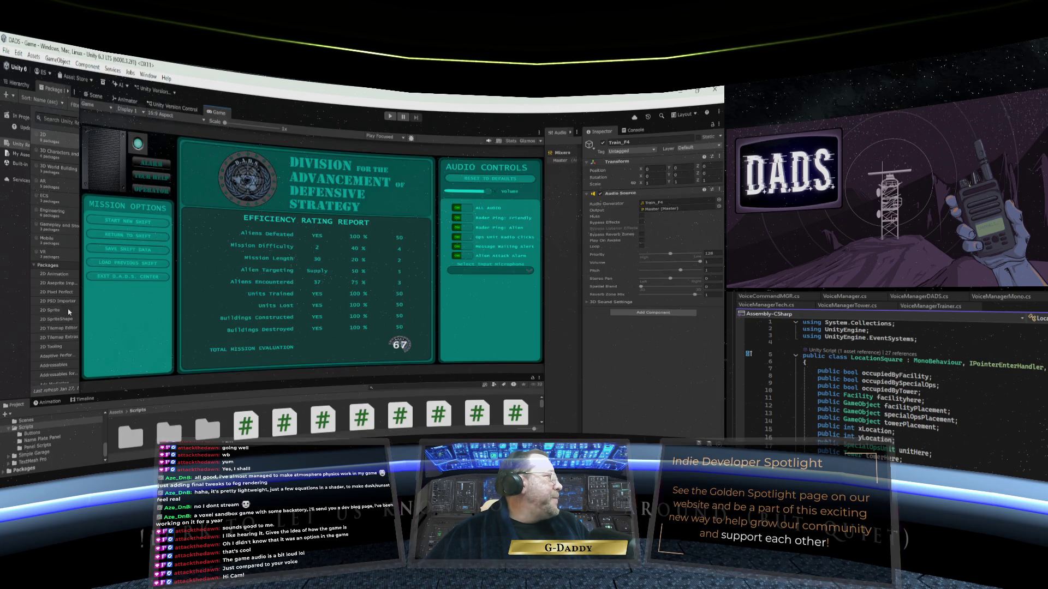
pyautogui.moveTo(82, 213); pyautogui.dragTo(189, 218)
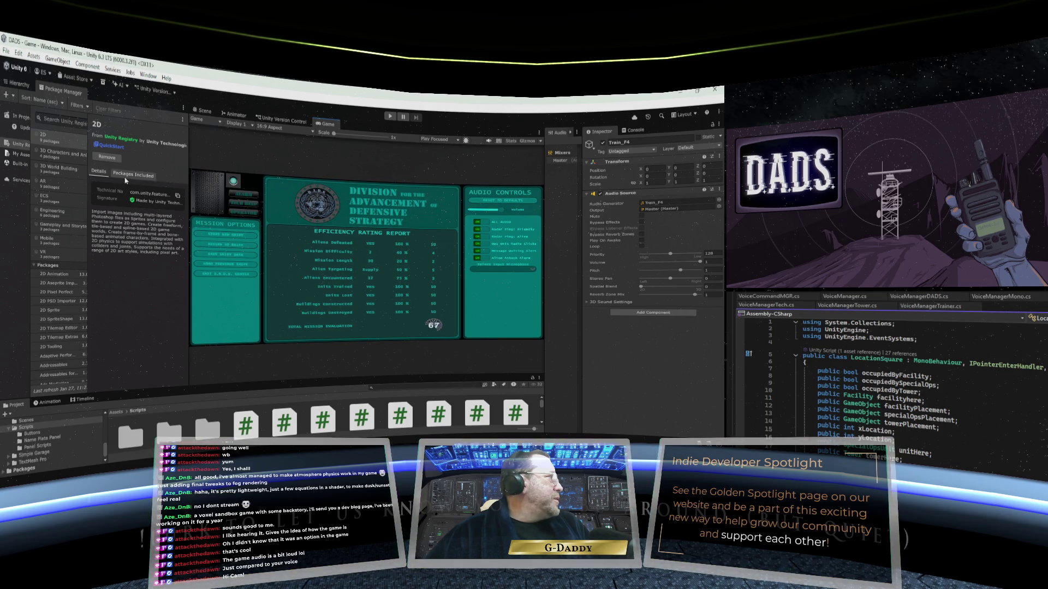
pyautogui.scroll(2, 54, 327)
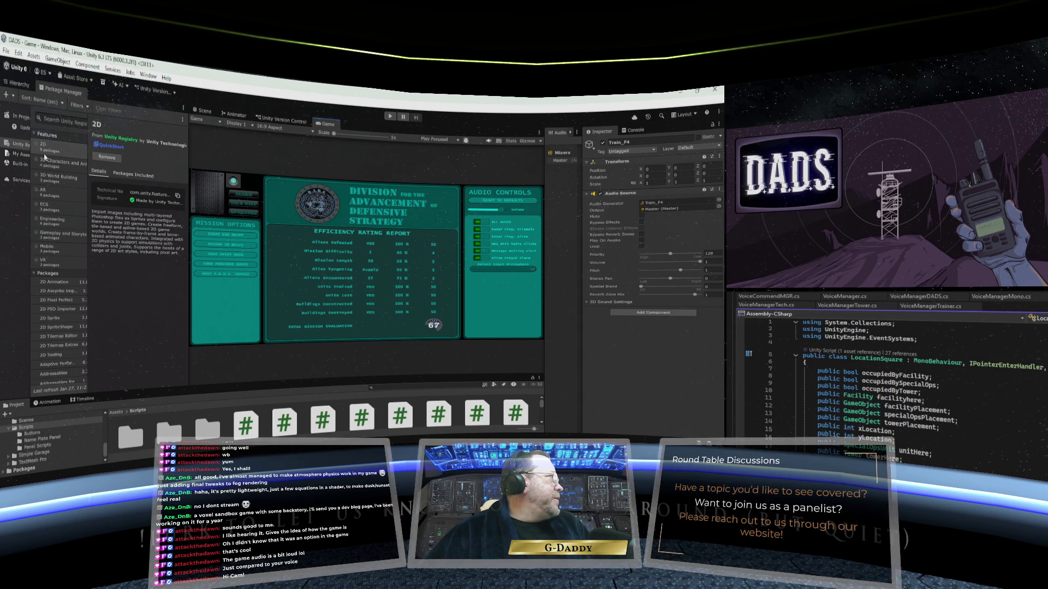
# - Open Project Settings maximized and view the Input Manager, then Input System Package pages
pyautogui.click(21, 53)
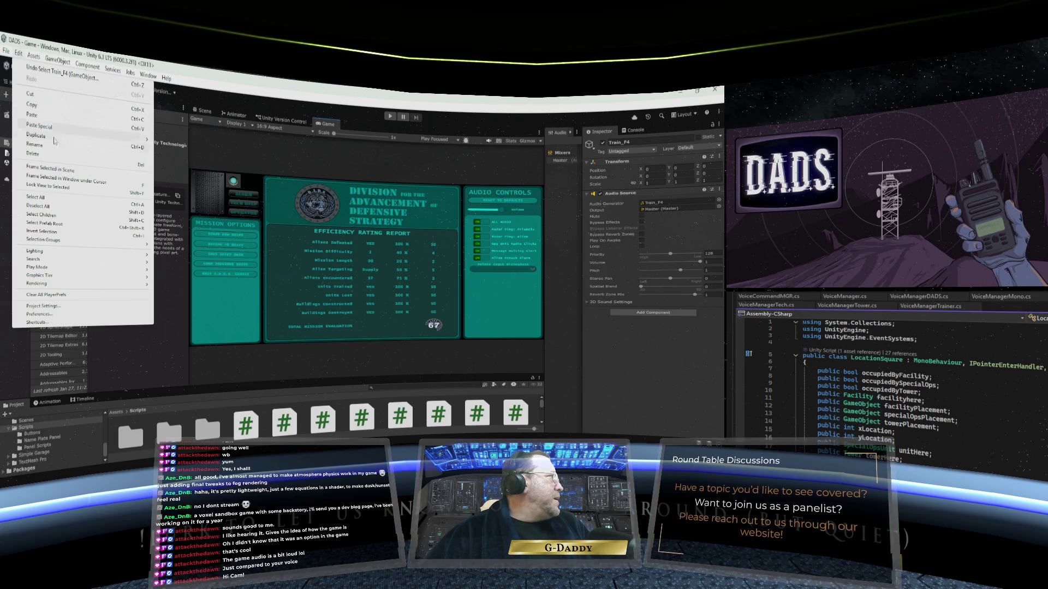
pyautogui.moveTo(61, 285)
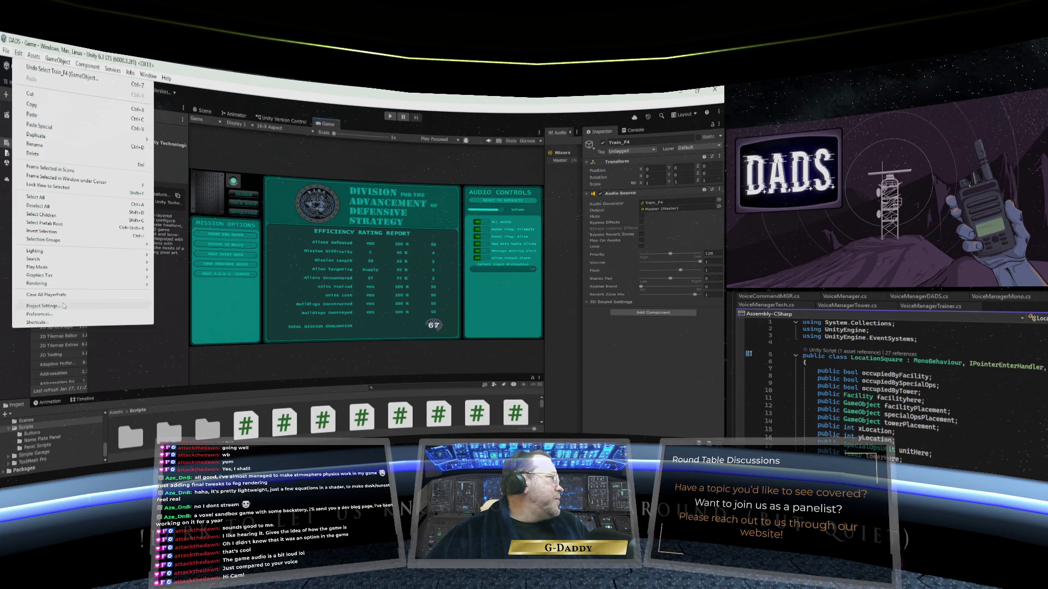
pyautogui.click(64, 307)
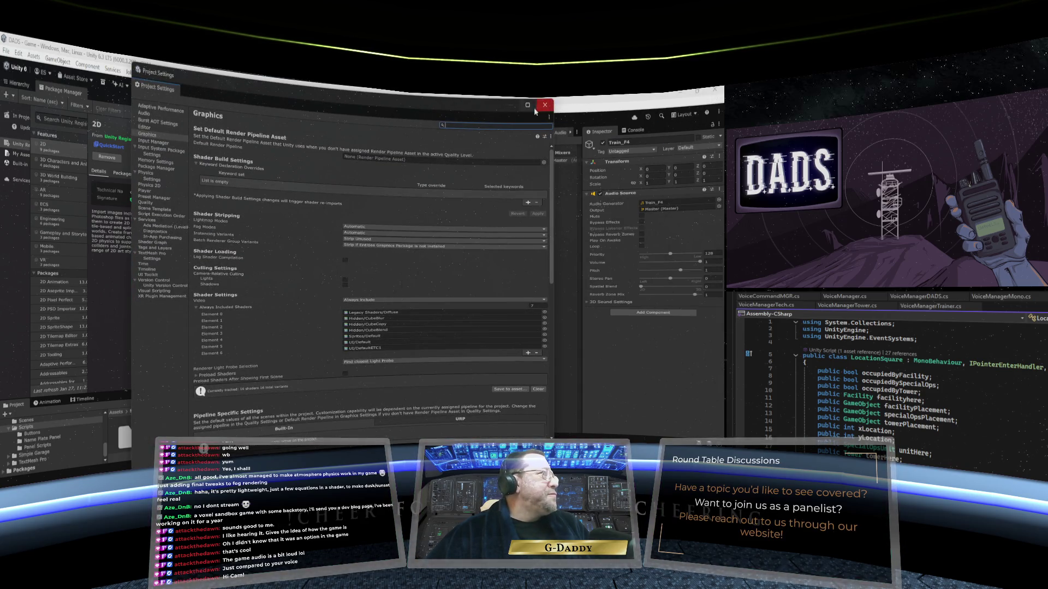
pyautogui.click(527, 105)
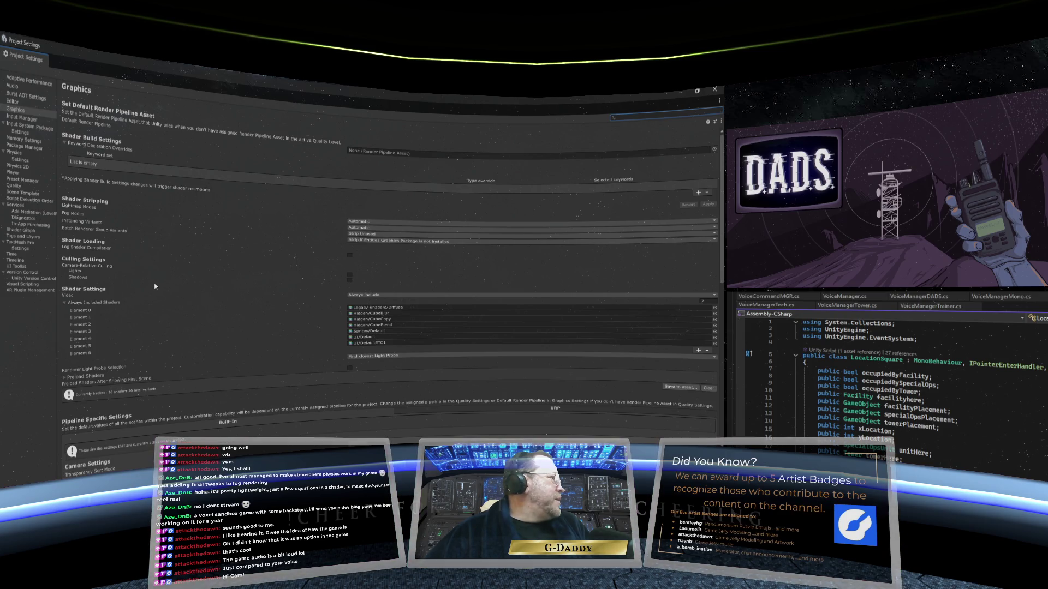
pyautogui.click(29, 119)
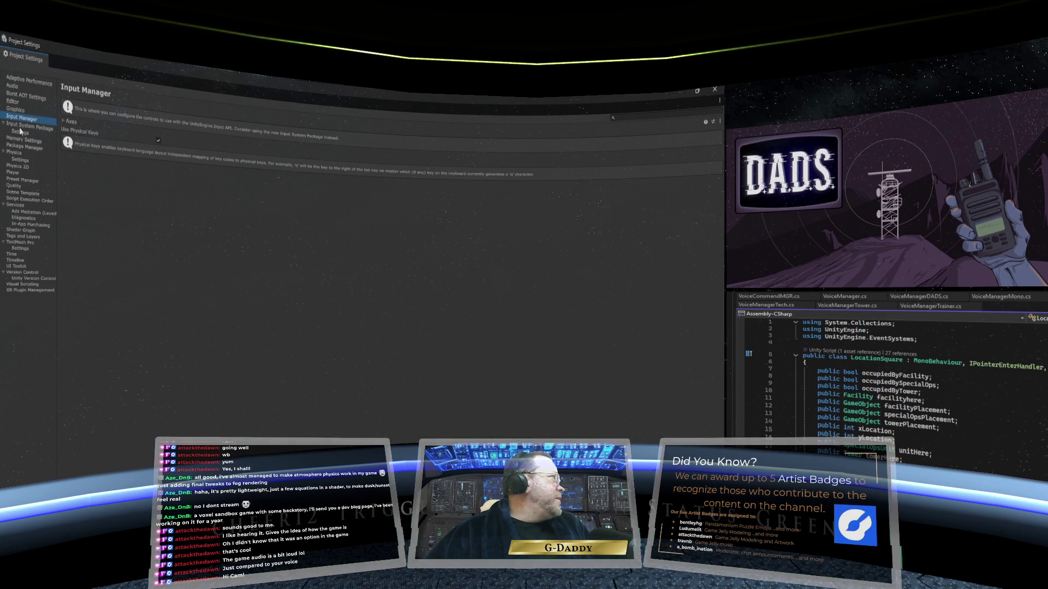
pyautogui.click(22, 126)
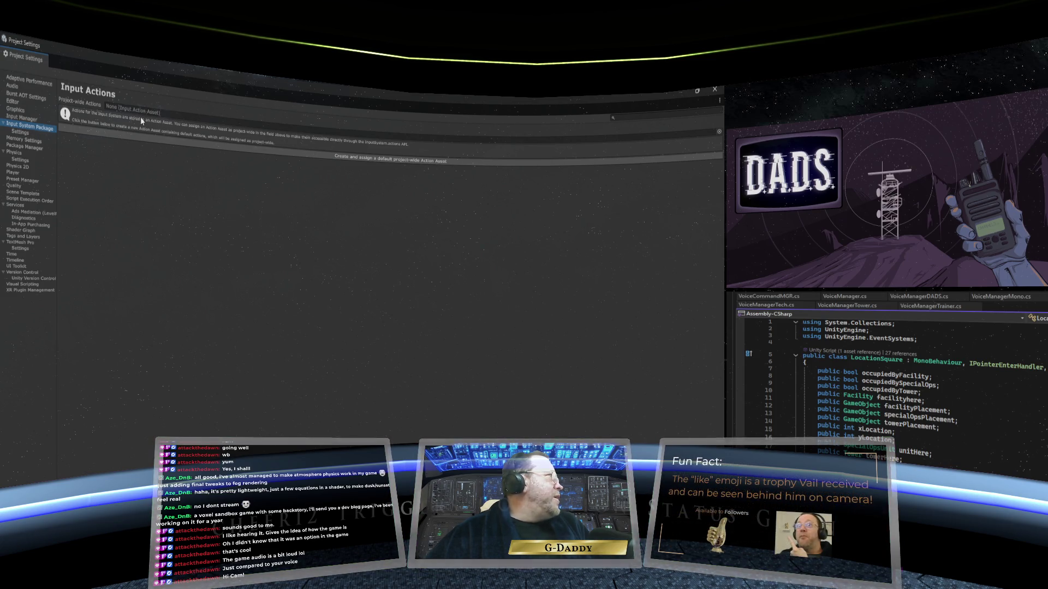
# - Create and assign the default project-wide InputSystem_Actions asset instead of picking an existing one
pyautogui.click(718, 133)
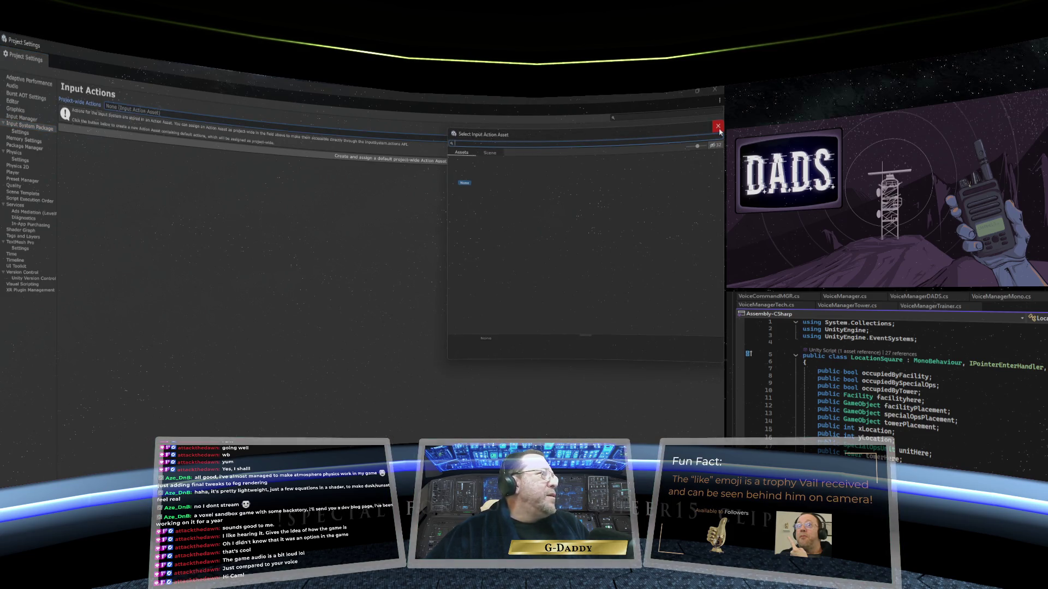
pyautogui.click(718, 127)
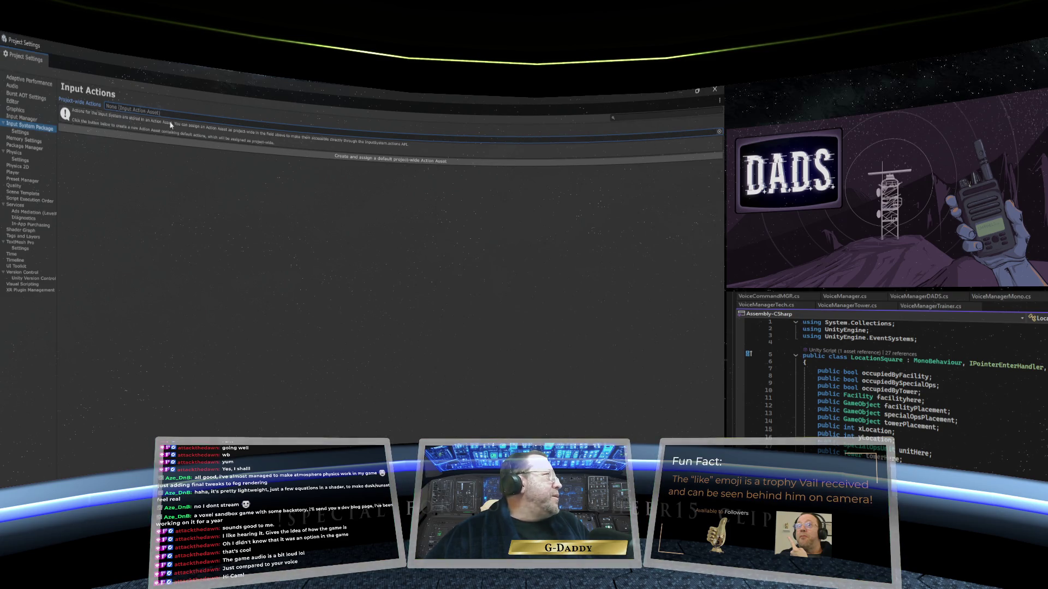
pyautogui.click(718, 133)
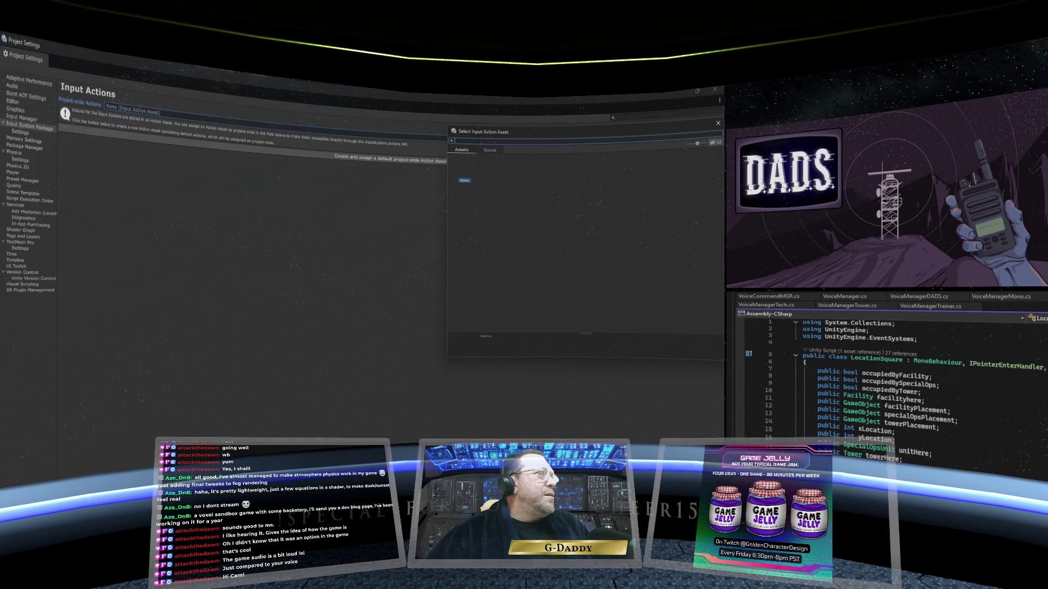
pyautogui.press('Escape')
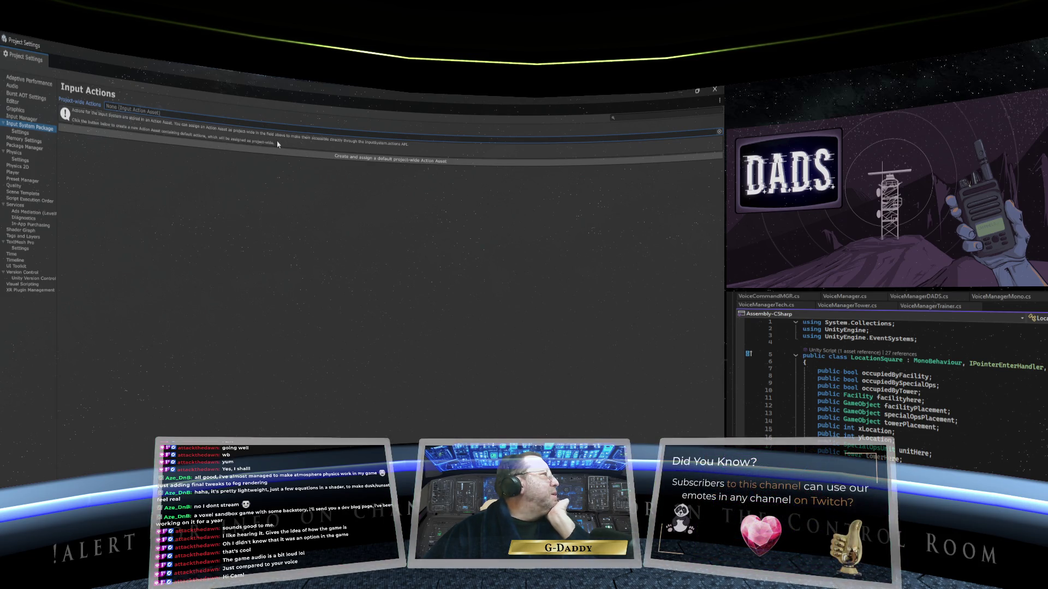
pyautogui.click(336, 159)
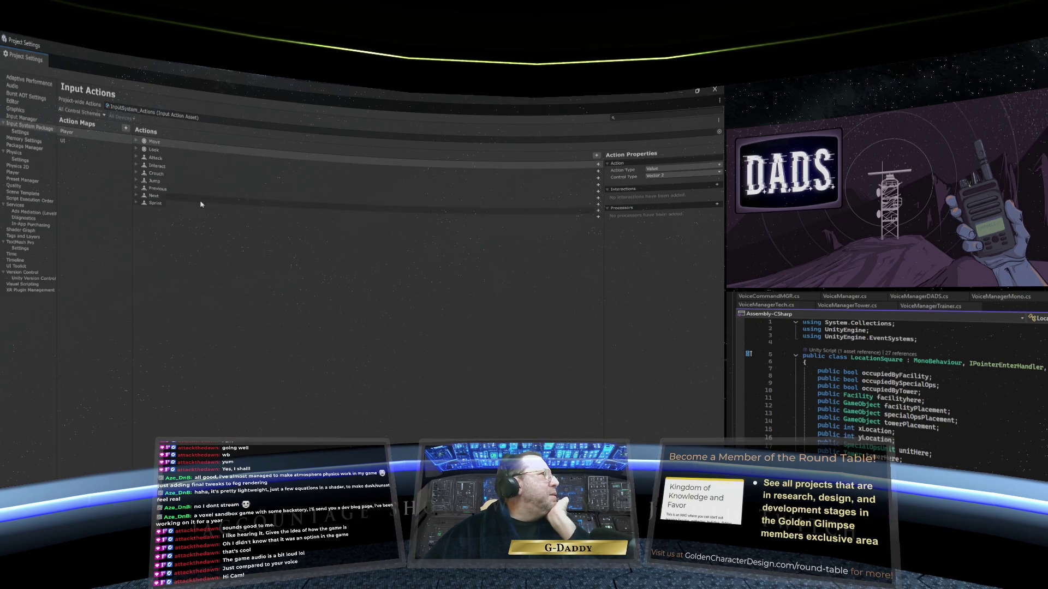
# - Inspect the Player map's Move bindings, then the UI map's Navigate action
pyautogui.click(203, 149)
pyautogui.click(135, 140)
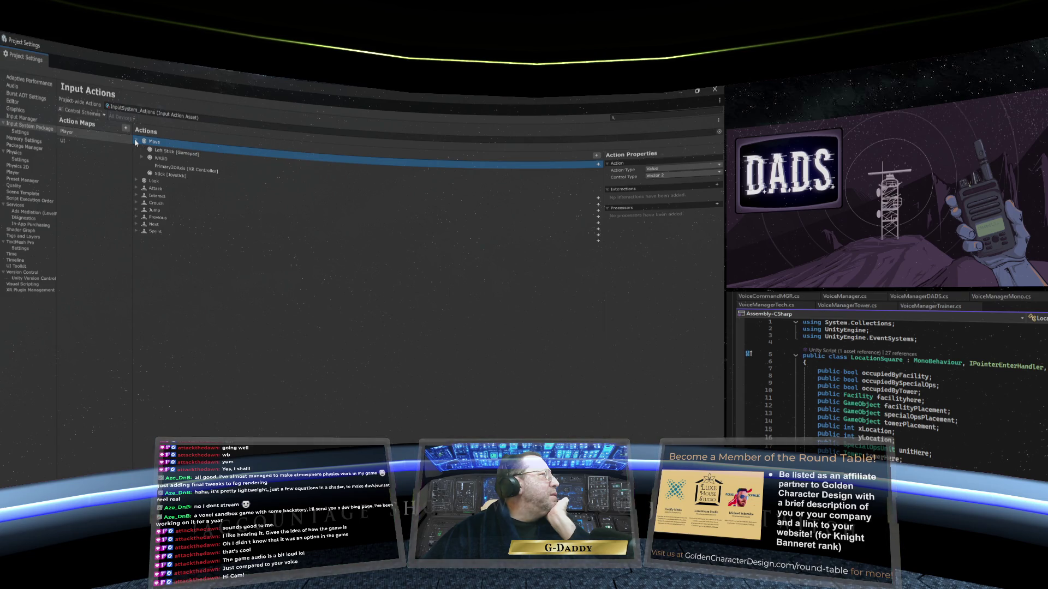
pyautogui.click(89, 140)
pyautogui.click(182, 144)
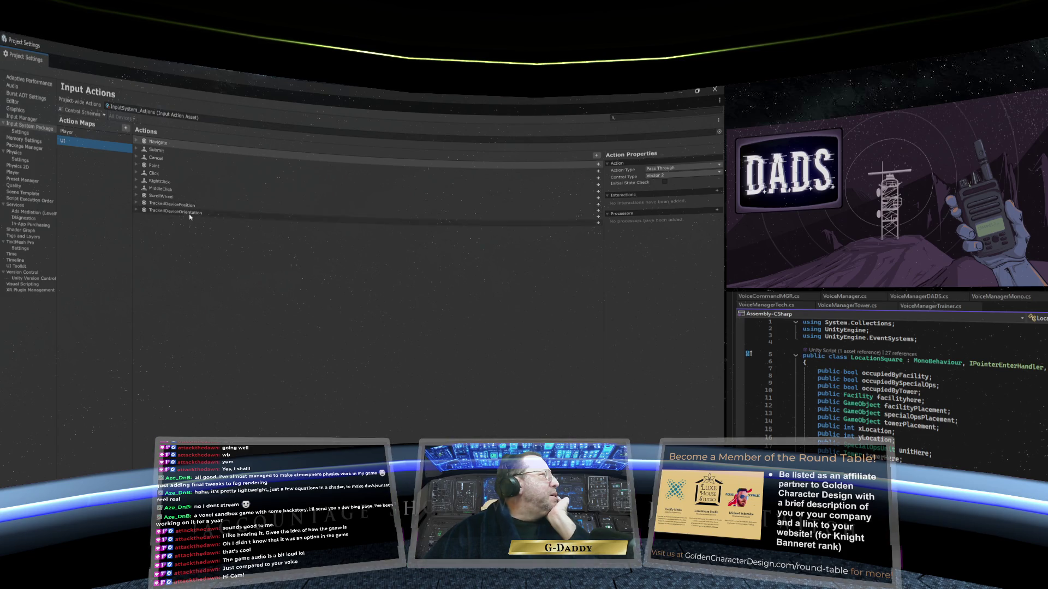
# - Check TrackedDevicePosition and Point's Position [Mouse] binding, then close Project Settings
pyautogui.click(136, 204)
pyautogui.click(136, 203)
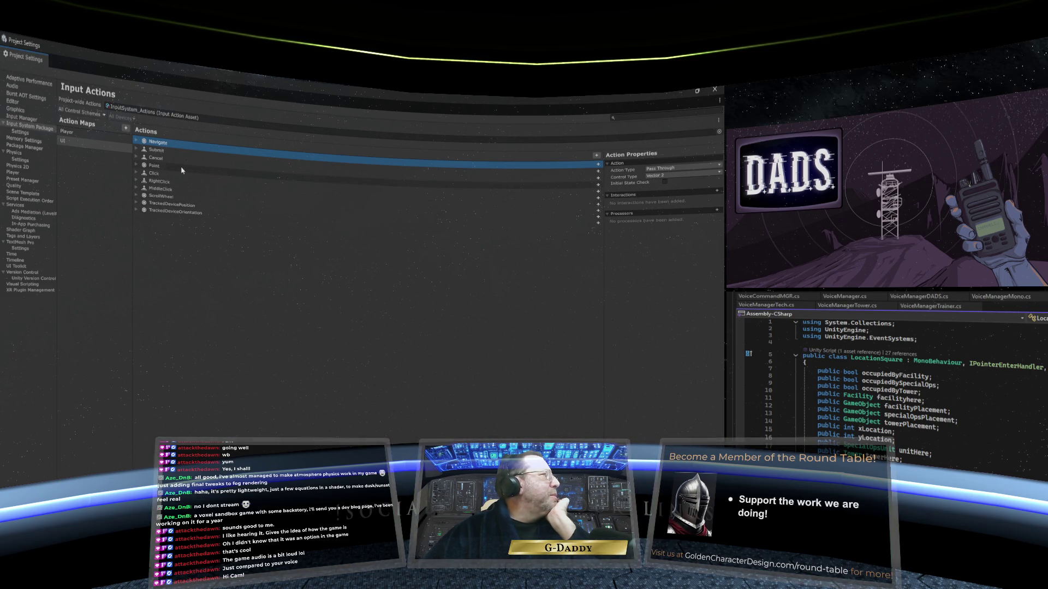
pyautogui.click(135, 165)
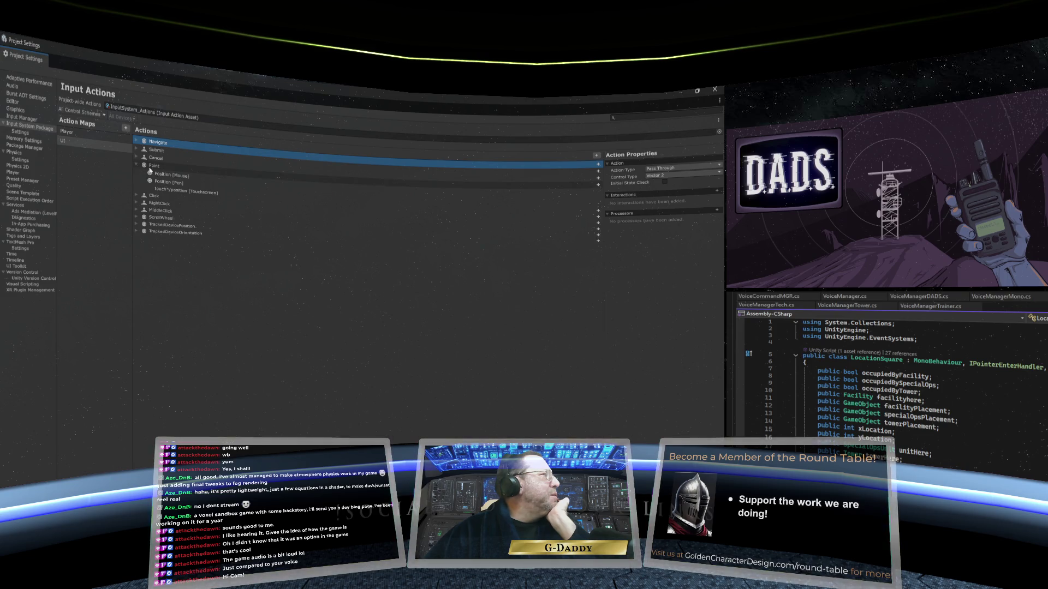
pyautogui.click(186, 176)
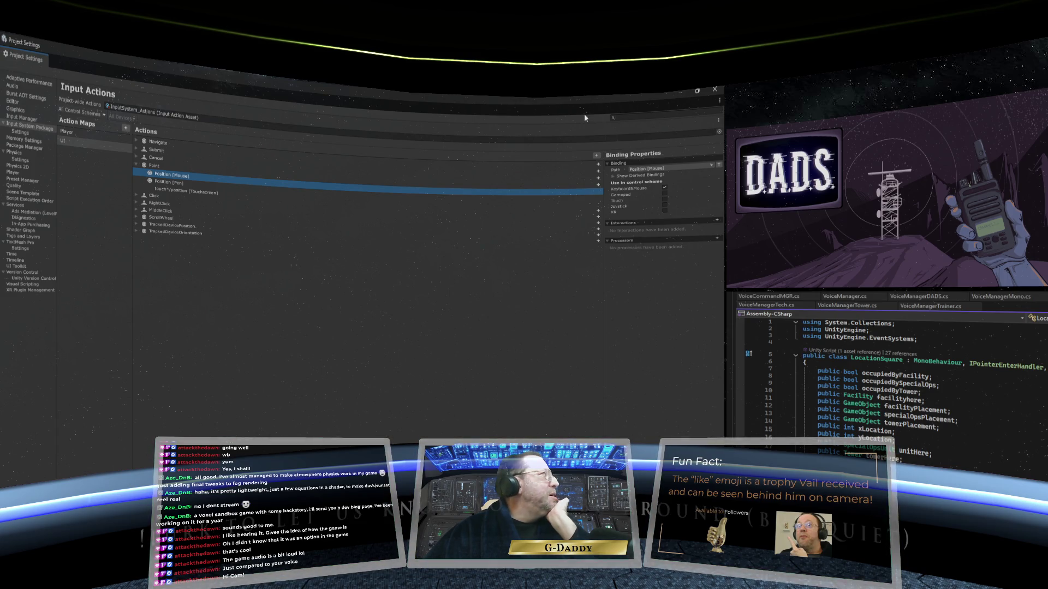
pyautogui.click(715, 89)
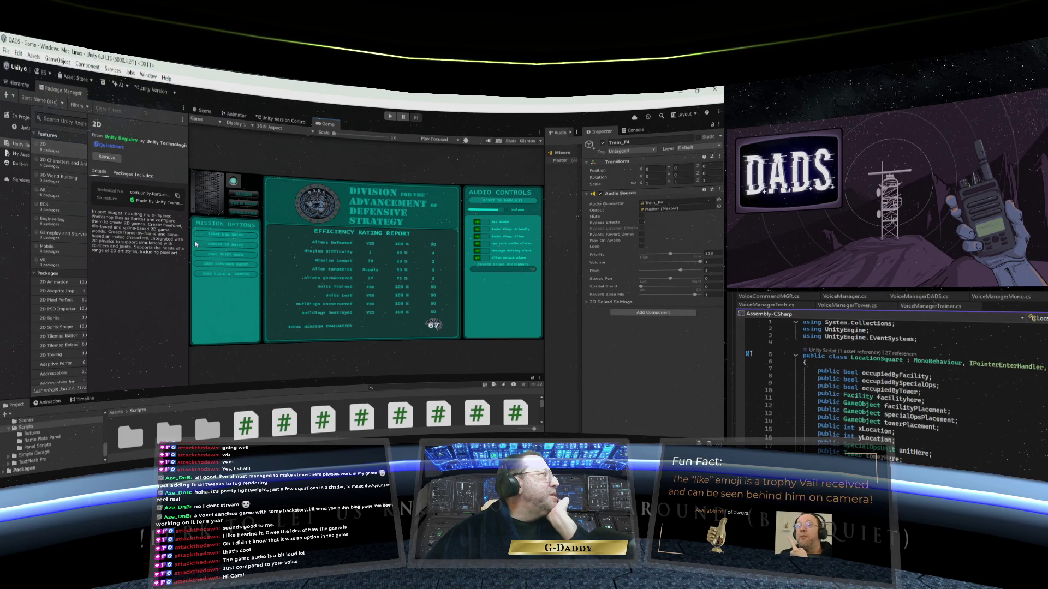
# - Maximize the Game view and press Play to run DADS
pyautogui.rightClick(324, 129)
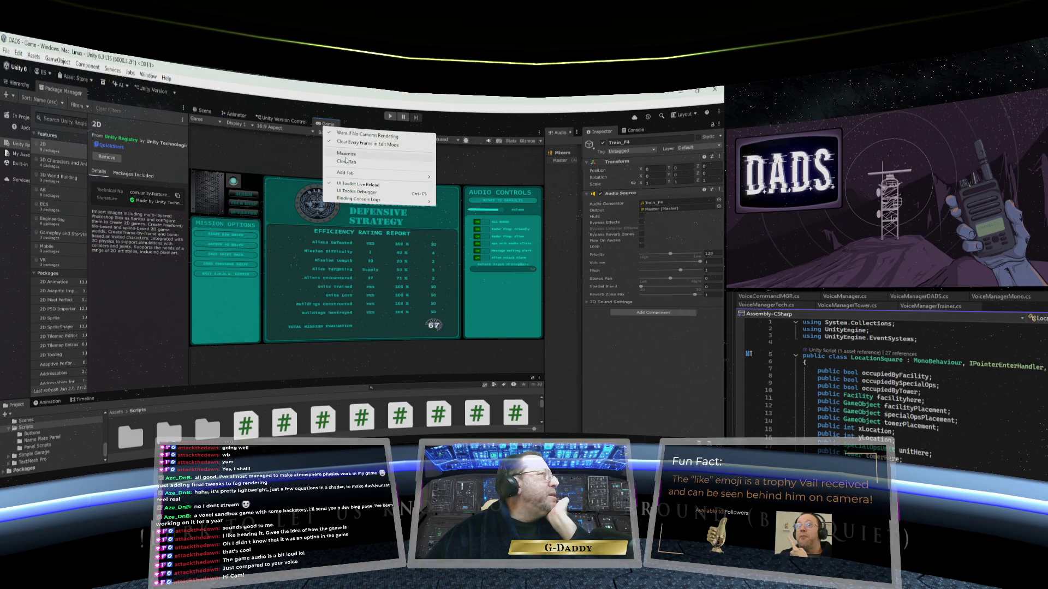
pyautogui.click(341, 139)
pyautogui.click(390, 117)
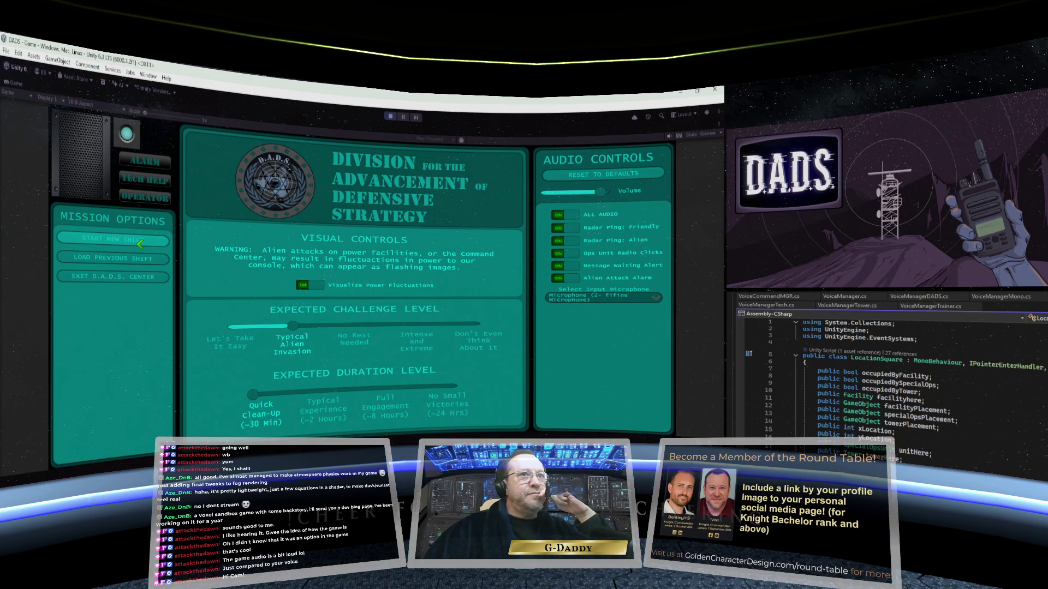
# - Start a new shift, select UNIT-1 and set radar range to 500, then back to 200
pyautogui.click(140, 244)
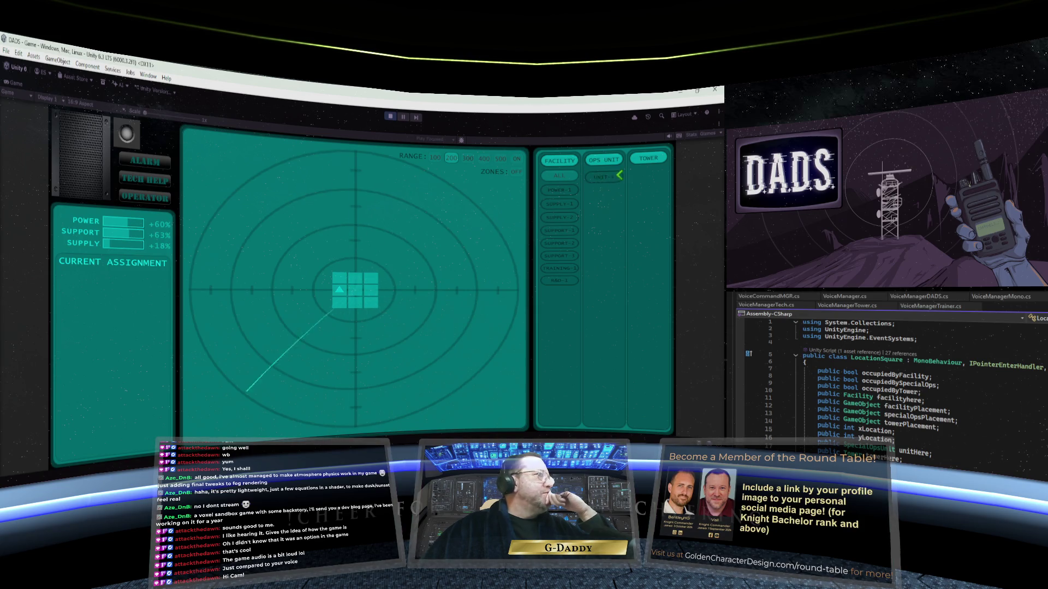
pyautogui.click(618, 177)
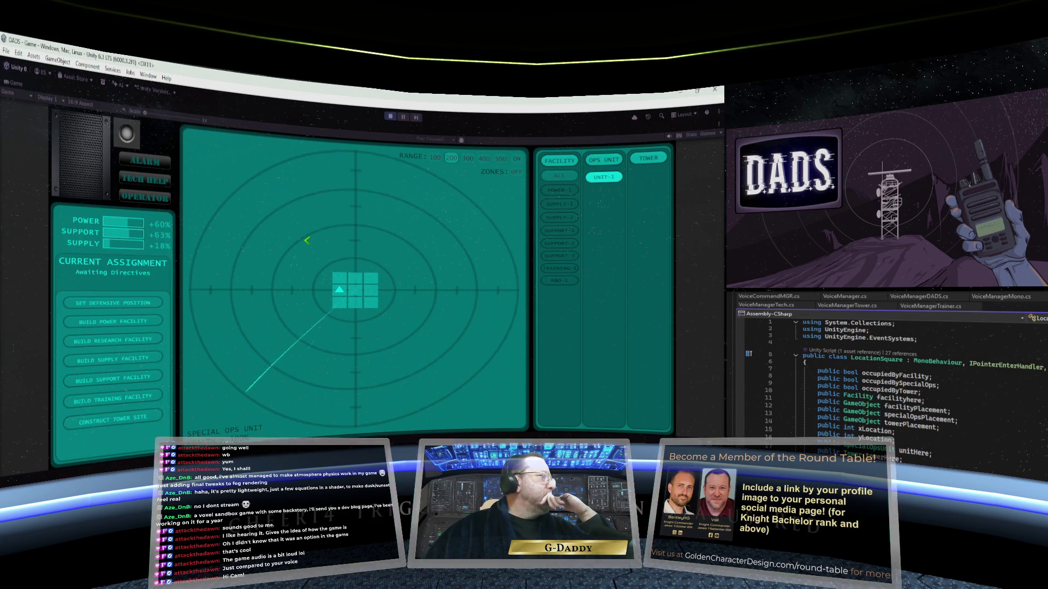
pyautogui.click(500, 159)
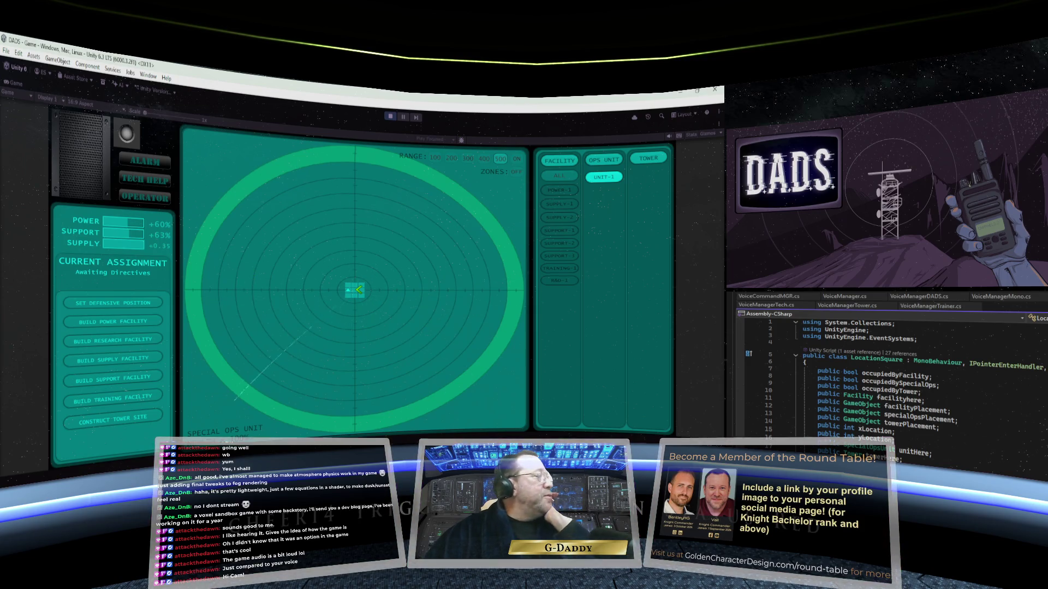
pyautogui.click(451, 158)
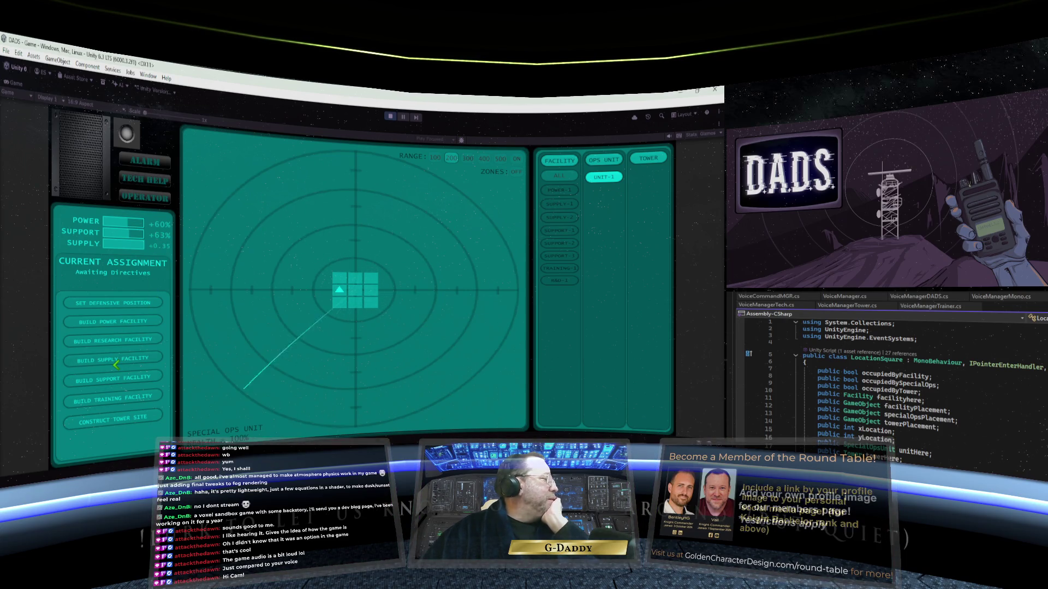
# - Toggle the game's options menu, choose Build Supply Facility, then stop Play mode
pyautogui.press('Escape')
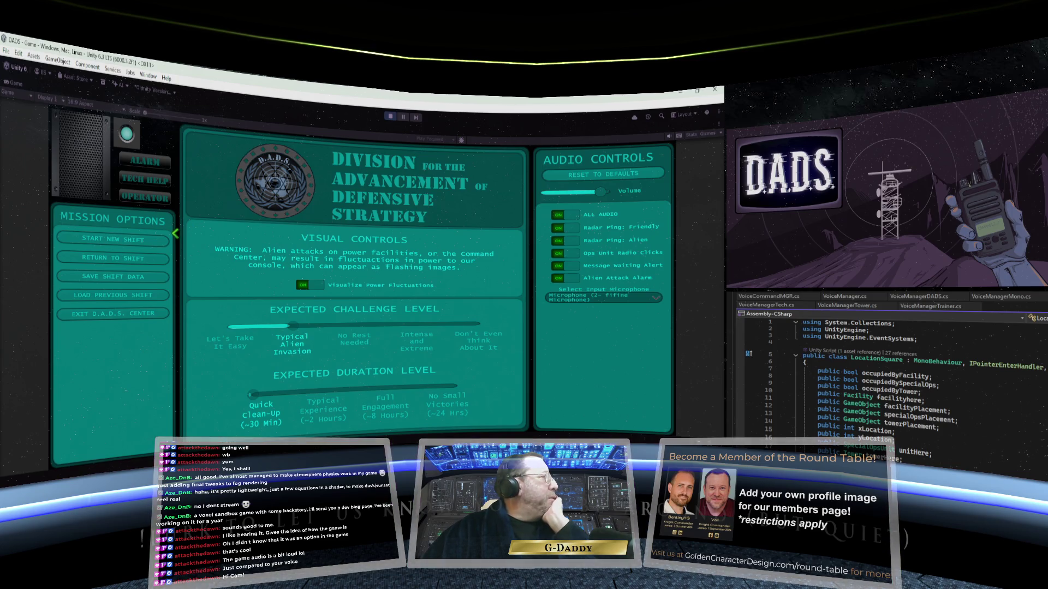
pyautogui.press('Escape')
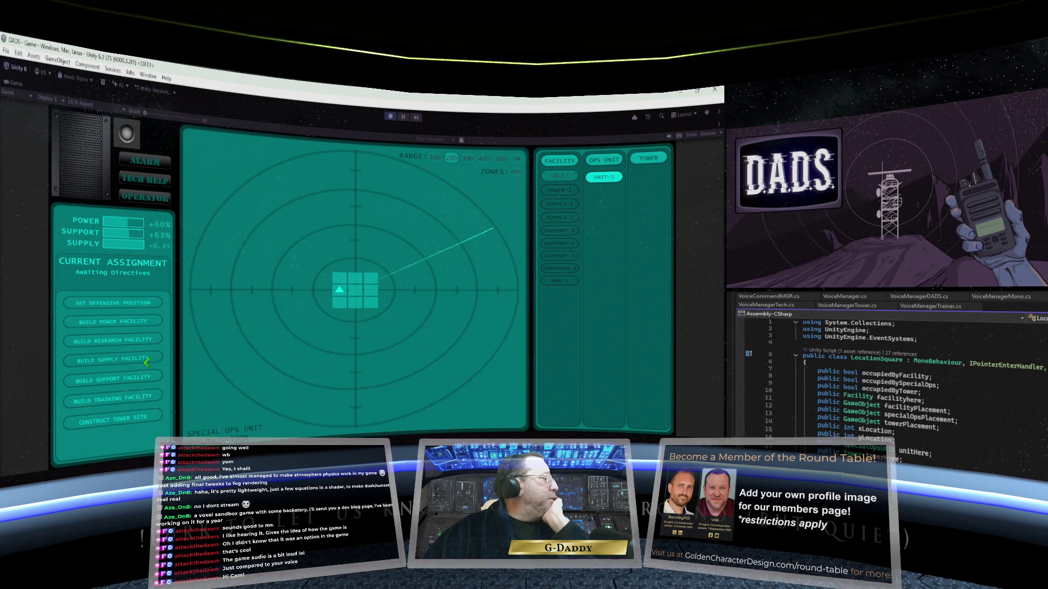
pyautogui.click(145, 358)
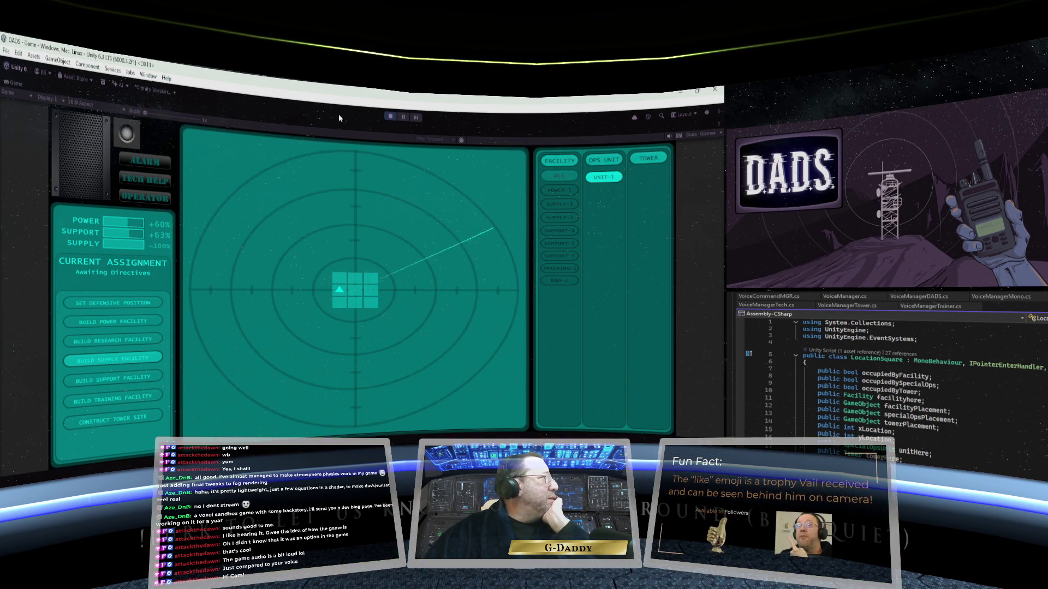
pyautogui.click(390, 117)
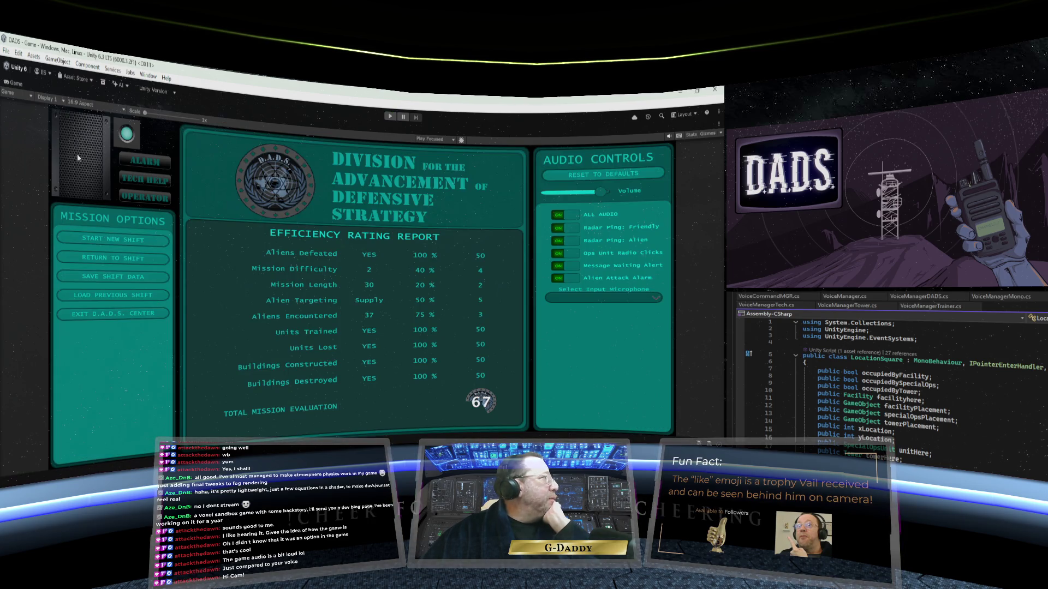
# - Restore the Game view to normal size and widen the Package Manager list
pyautogui.rightClick(22, 89)
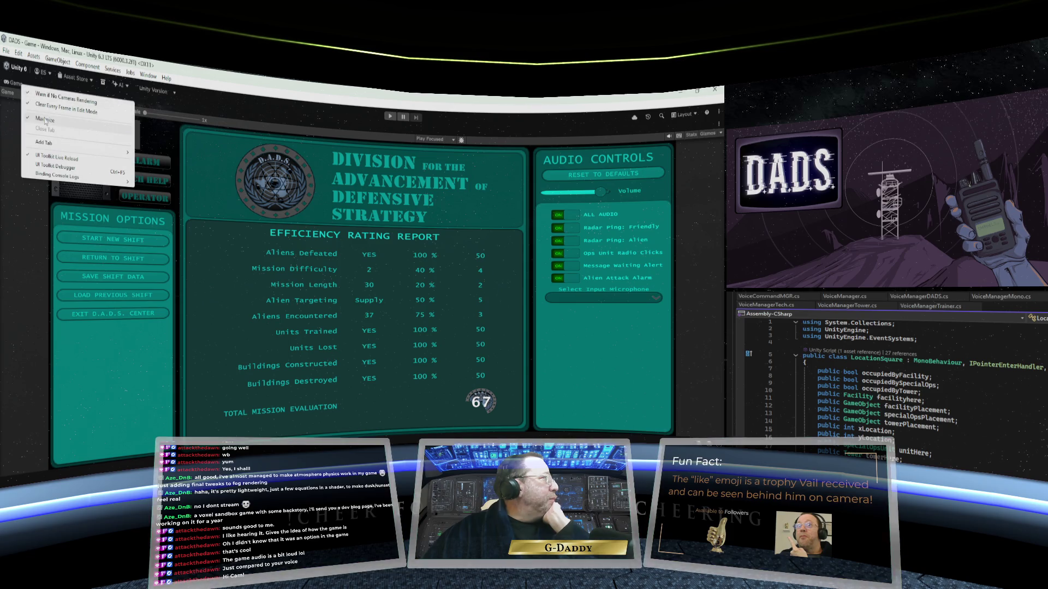
pyautogui.click(44, 116)
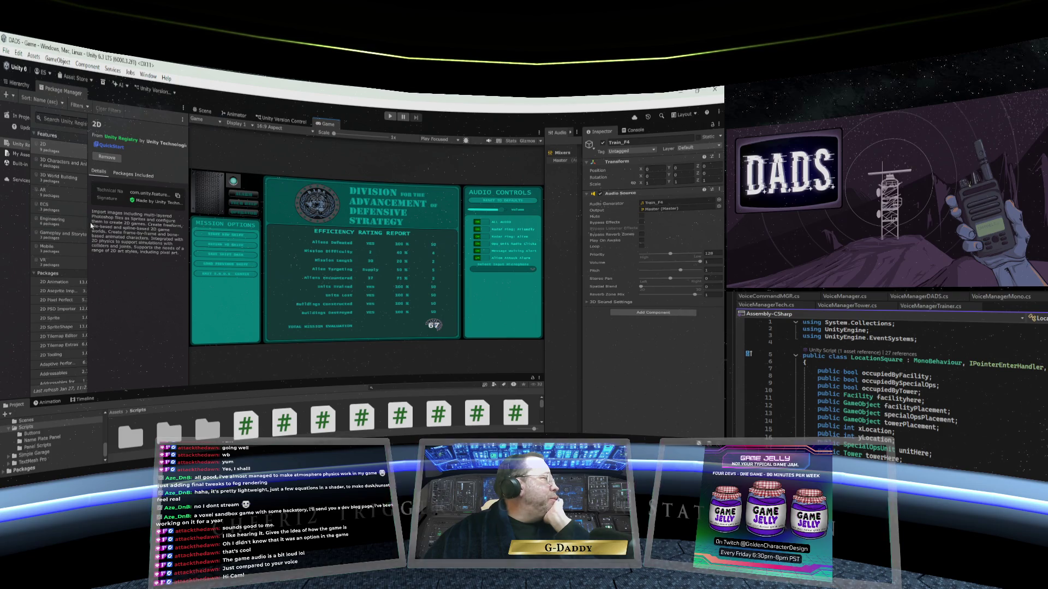
pyautogui.moveTo(85, 224); pyautogui.dragTo(130, 225)
pyautogui.scroll(-10, 74, 235)
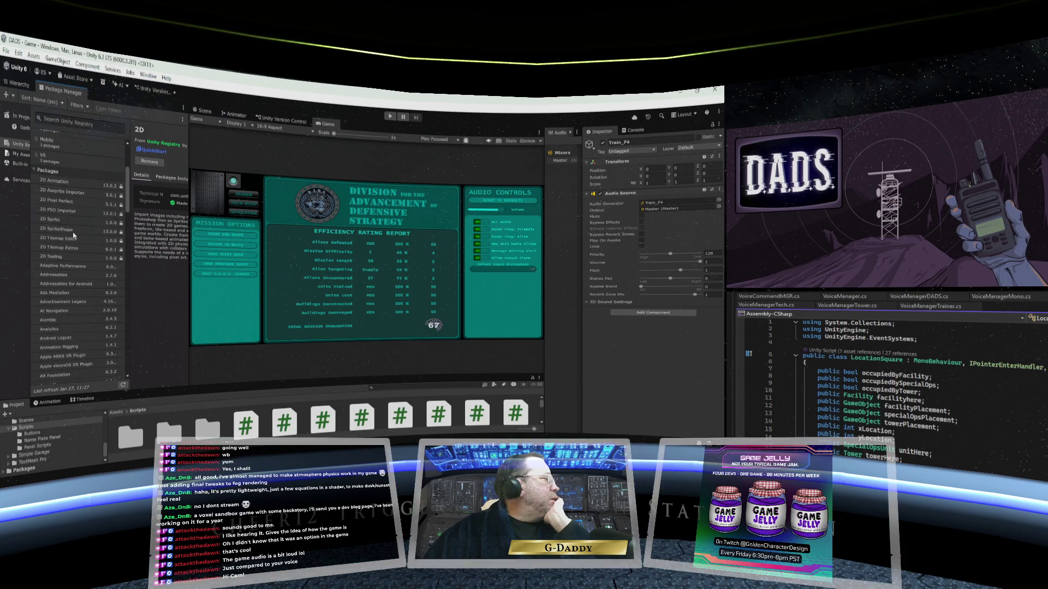
pyautogui.scroll(-10, 74, 238)
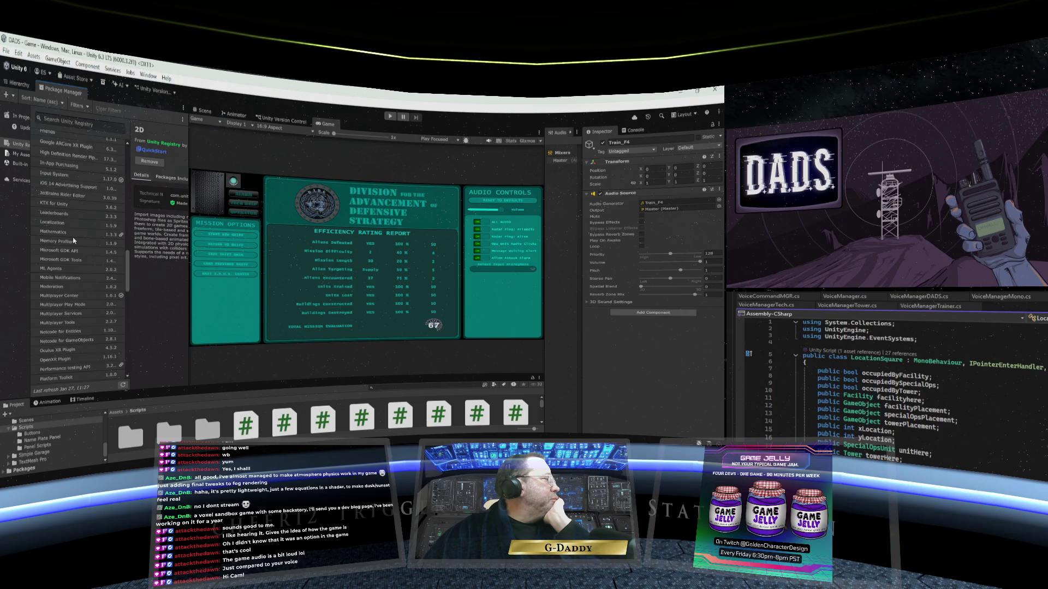
pyautogui.scroll(2, 74, 240)
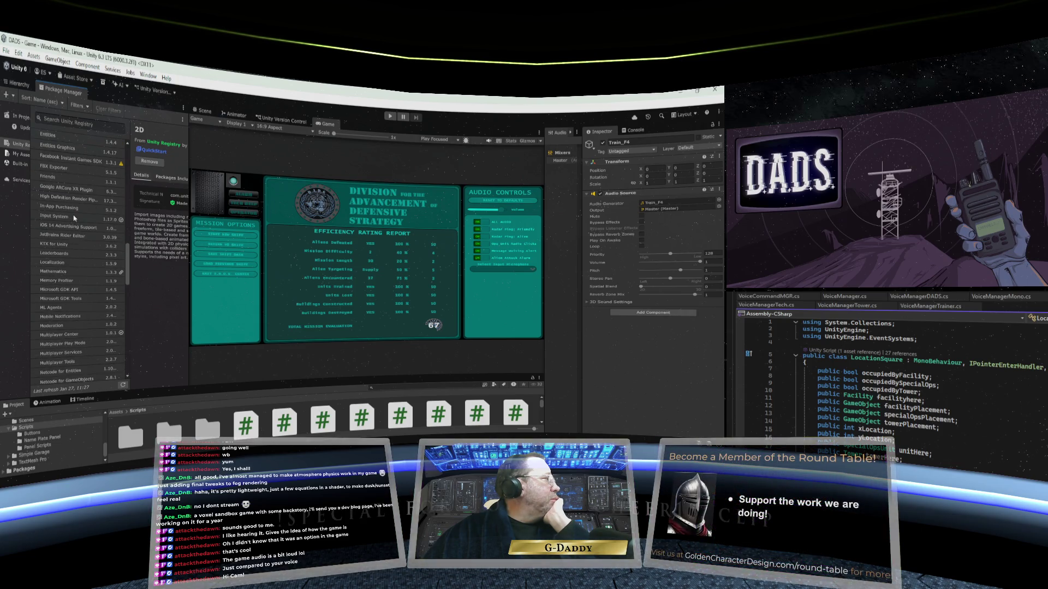
# - Open Input System's version history, reveal other versions and choose Update to 1.18.0
pyautogui.click(75, 217)
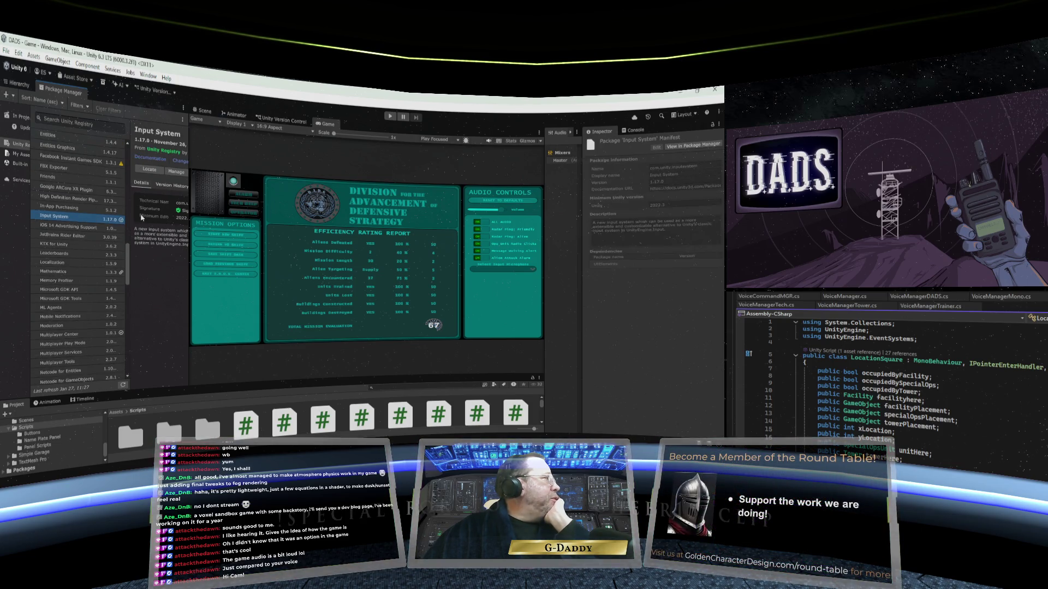
pyautogui.moveTo(191, 248); pyautogui.dragTo(247, 237)
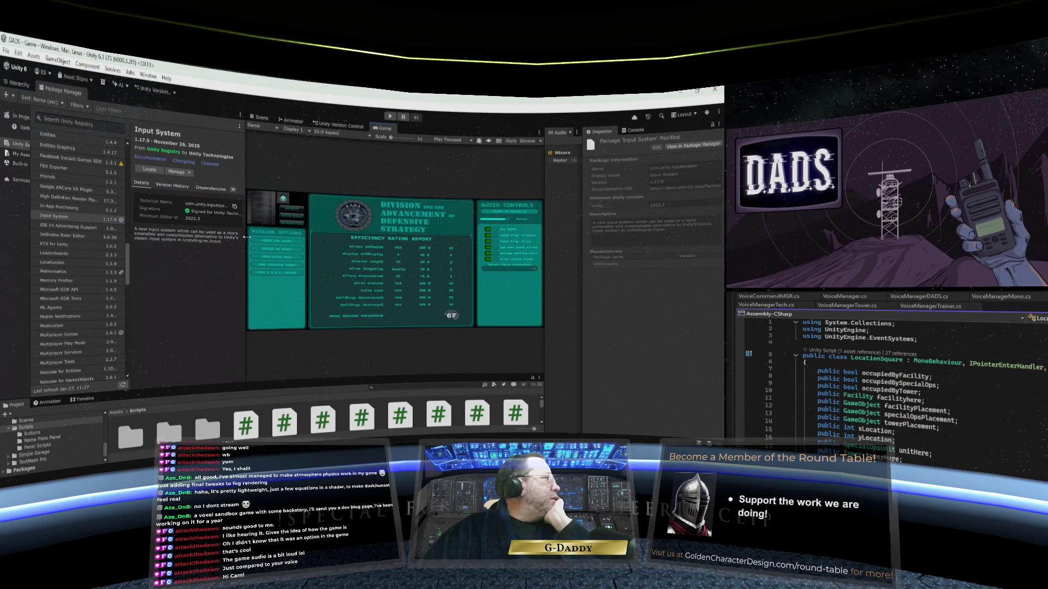
pyautogui.click(177, 186)
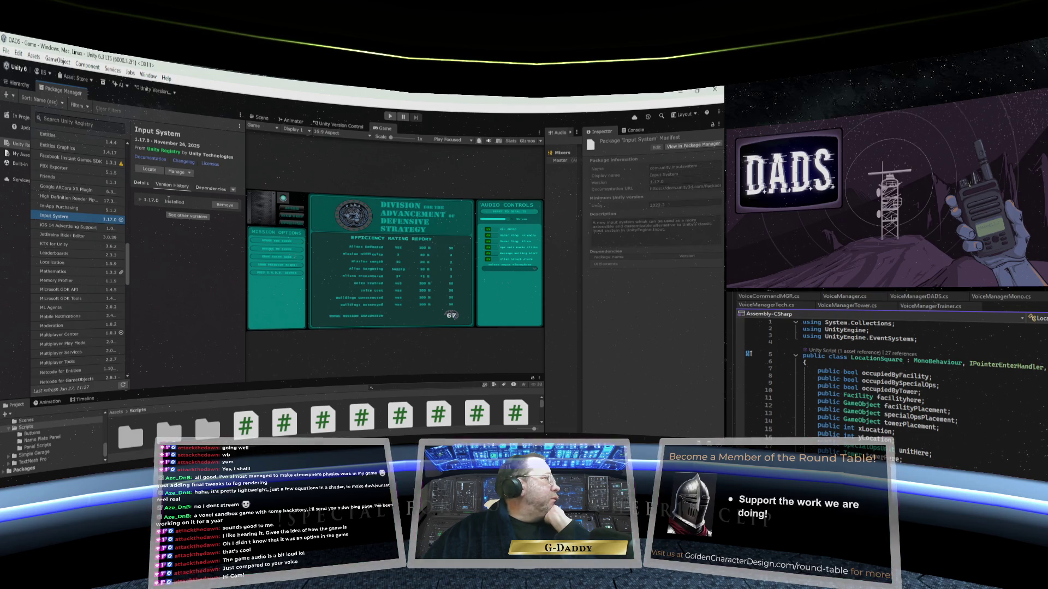
pyautogui.click(172, 216)
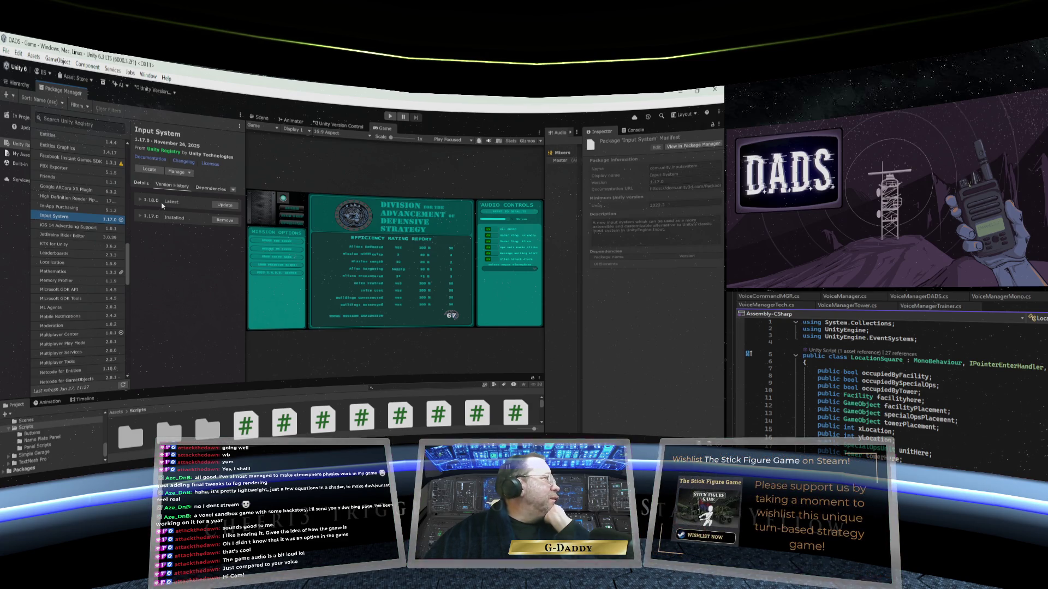
pyautogui.click(223, 206)
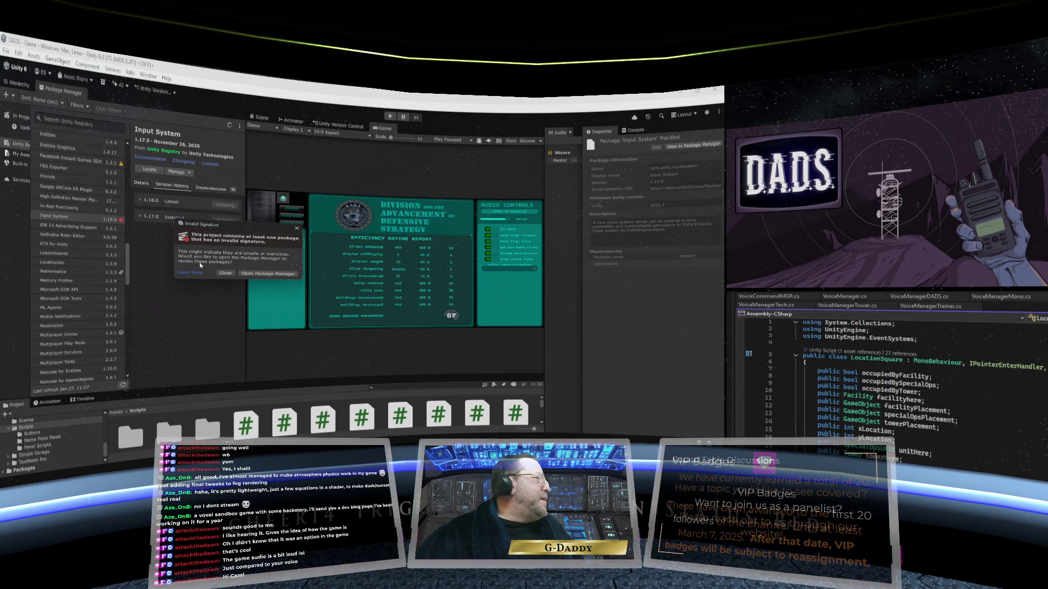
# - Close the Invalid Signature warning so the Input System 1.18.0 install completes
pyautogui.click(267, 274)
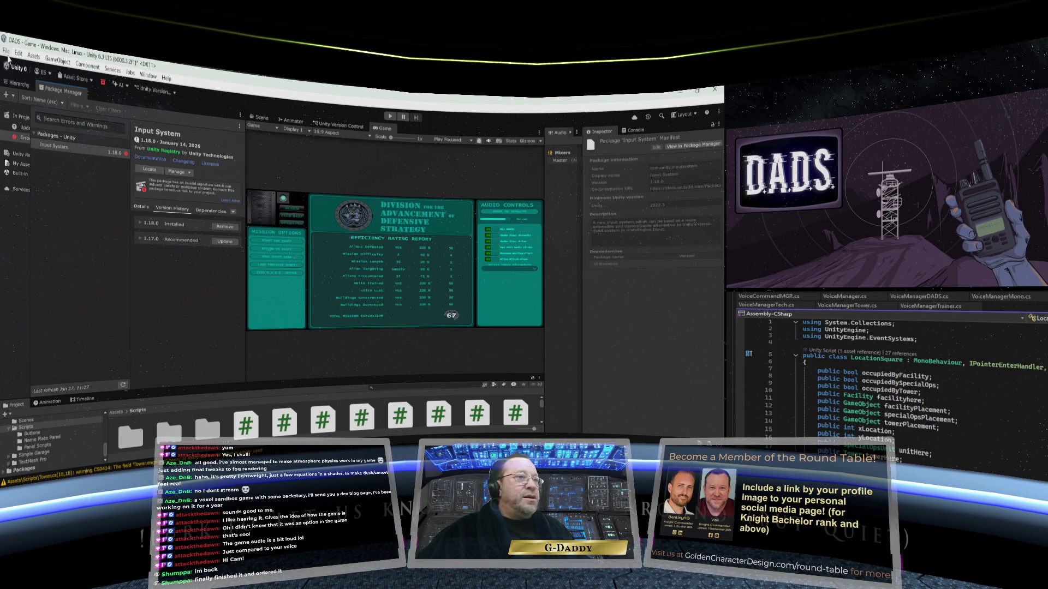
# - Save the project, then resize the project, package list and details panels to widen the Game view
pyautogui.click(8, 55)
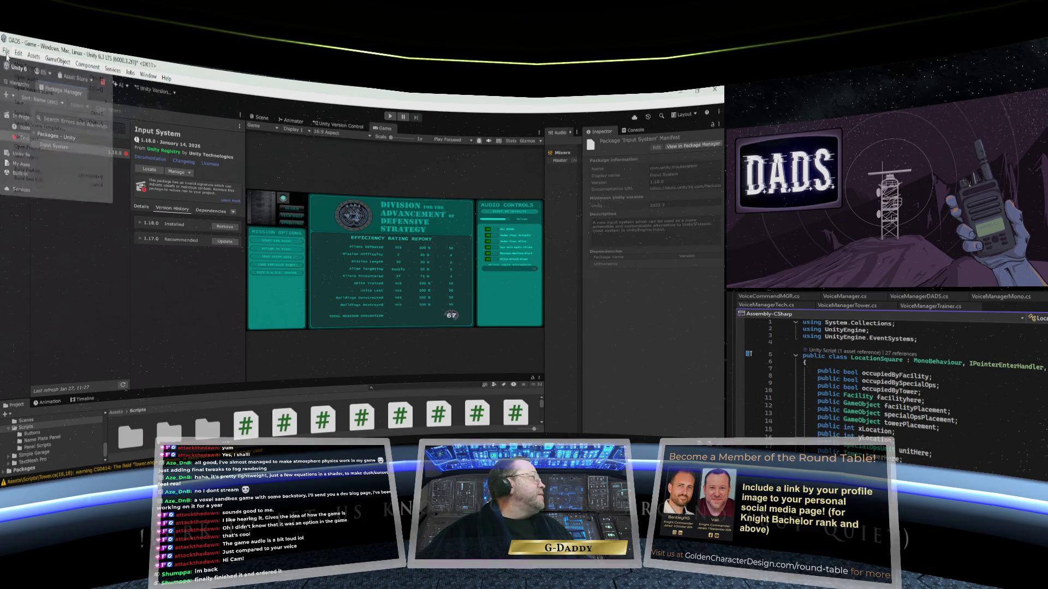
pyautogui.click(20, 103)
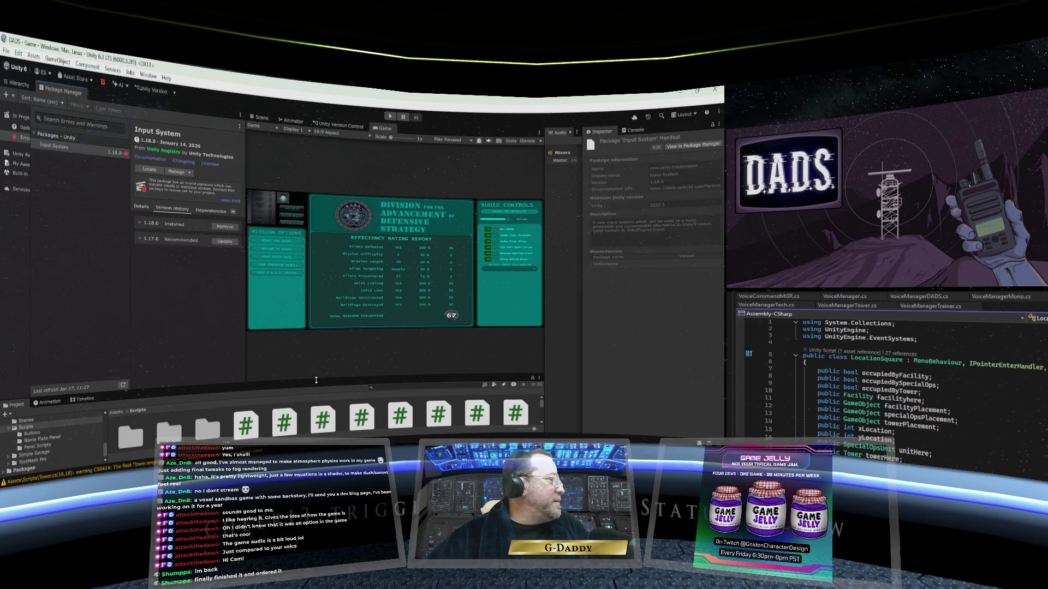
pyautogui.moveTo(316, 380); pyautogui.dragTo(313, 368)
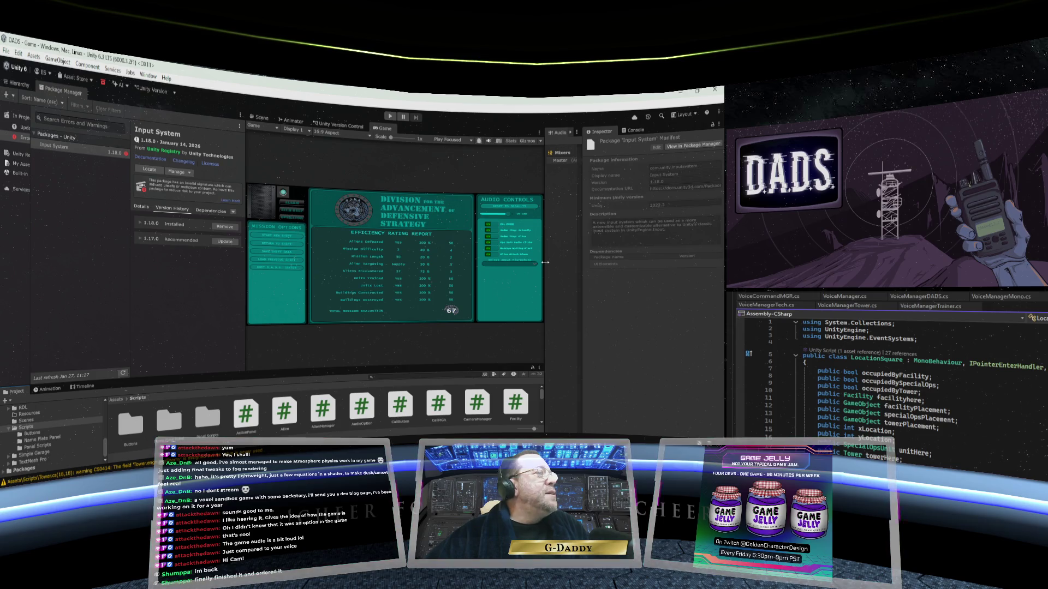
pyautogui.moveTo(544, 262); pyautogui.dragTo(564, 262)
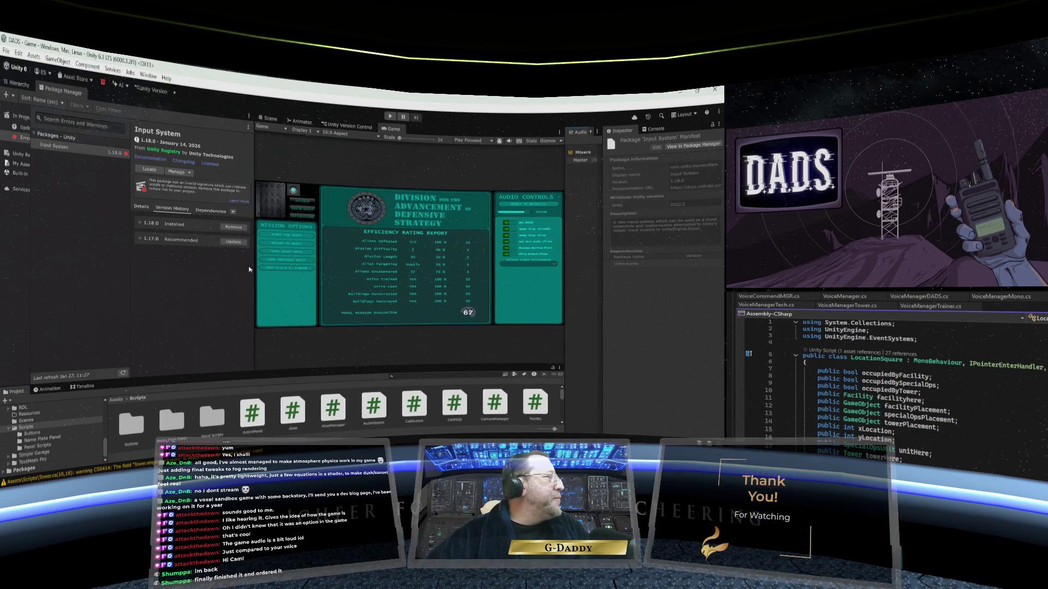
pyautogui.moveTo(128, 261); pyautogui.dragTo(101, 263)
pyautogui.moveTo(254, 271); pyautogui.dragTo(158, 274)
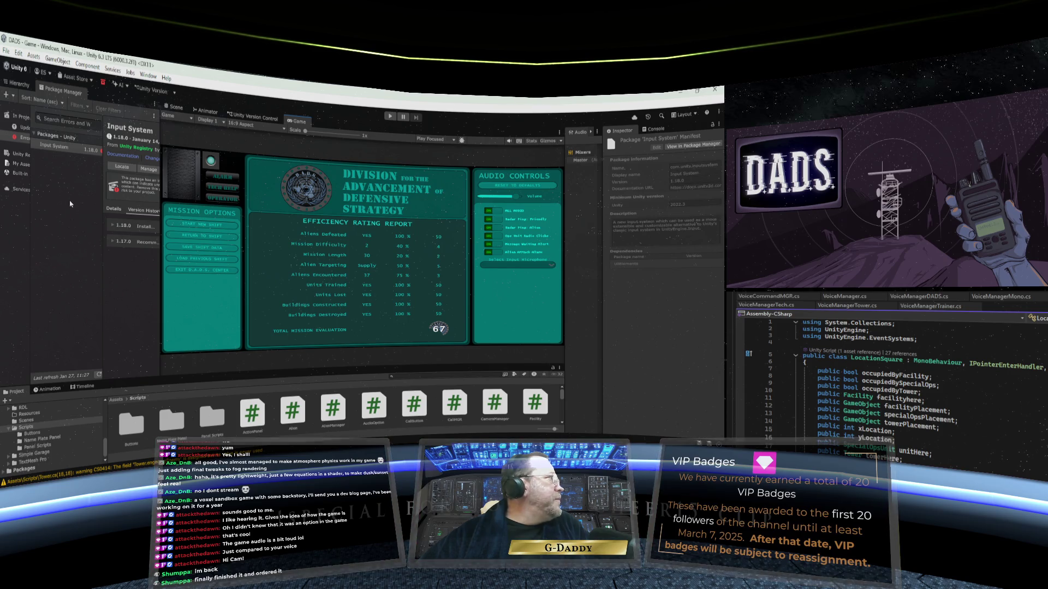
# - Close the DADS Unity editor window
pyautogui.click(7, 51)
pyautogui.click(18, 102)
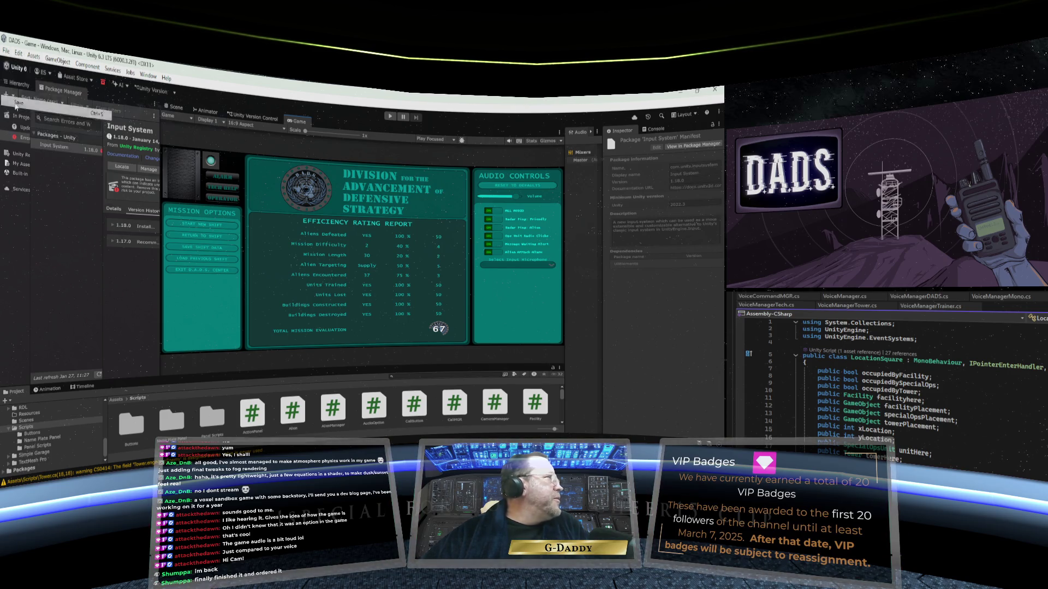
pyautogui.click(712, 91)
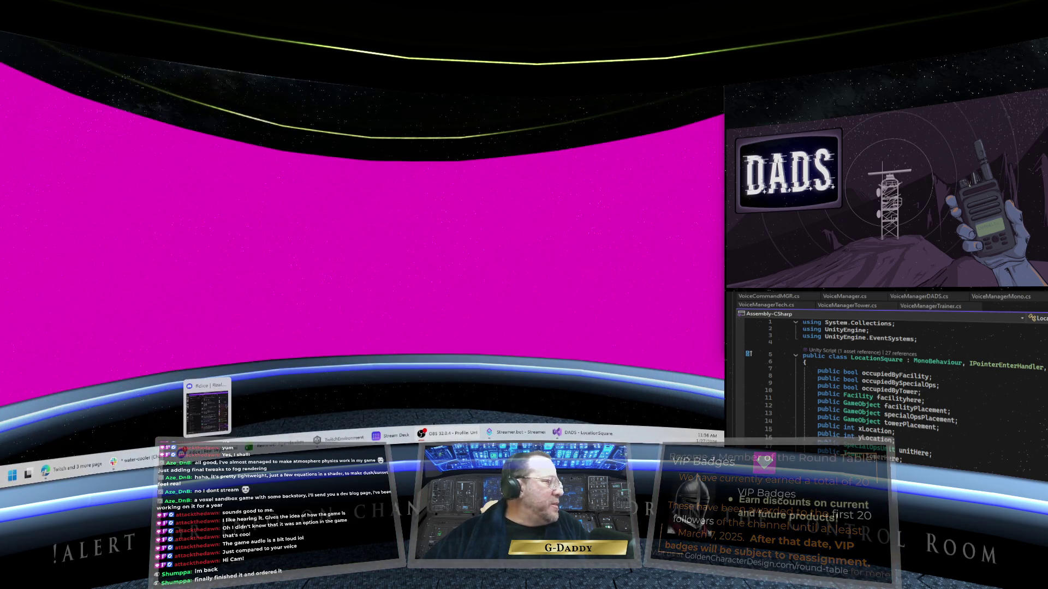
# - Launch Unity Hub from the Start menu's pinned apps
pyautogui.moveTo(339, 439)
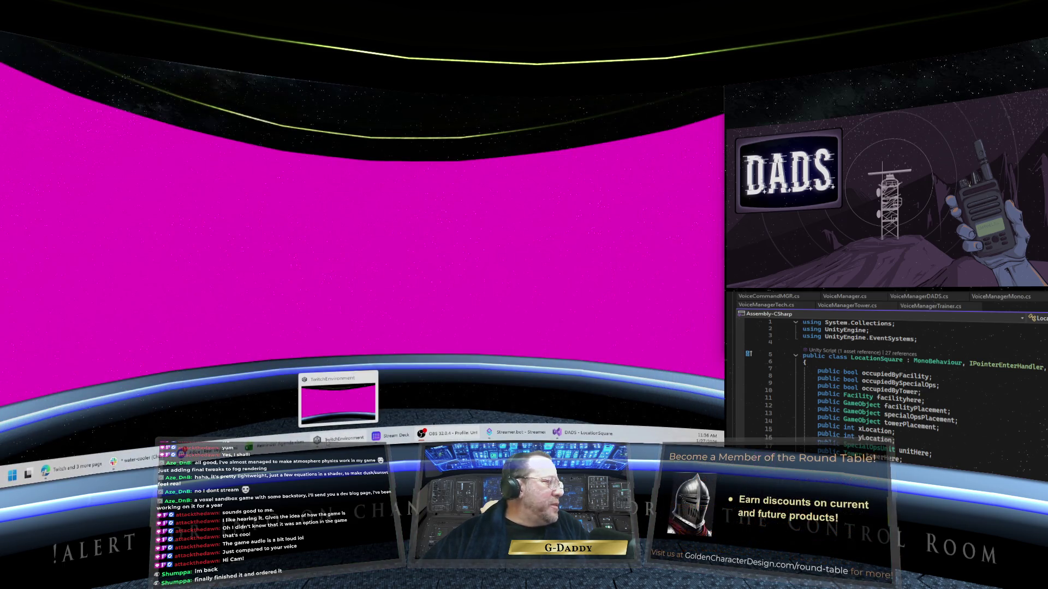
pyautogui.click(10, 475)
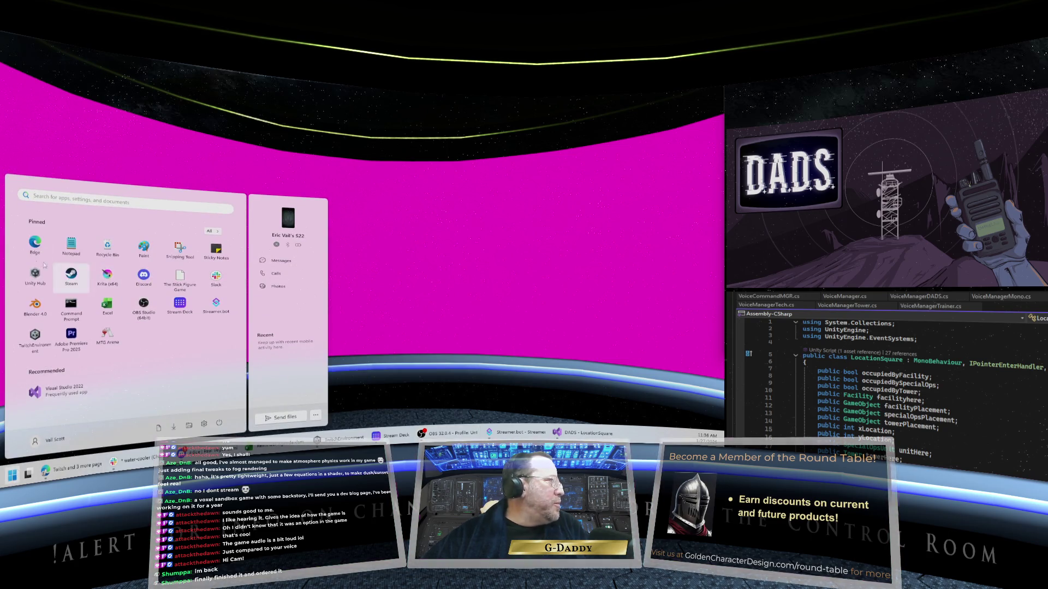
pyautogui.click(530, 250)
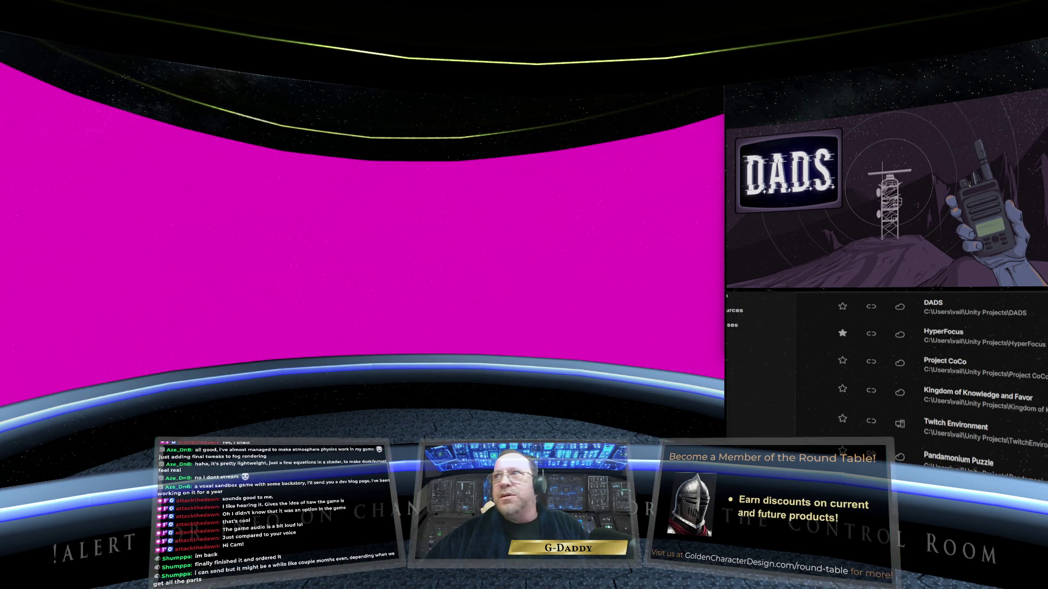
# - Maximize Unity Hub on the main screen and pick the 6000.3.5f2 LTS editor for DADS
pyautogui.moveTo(873, 136)
pyautogui.mouseDown()
pyautogui.moveTo(622, 148)
pyautogui.moveTo(403, 98)
pyautogui.mouseUp()
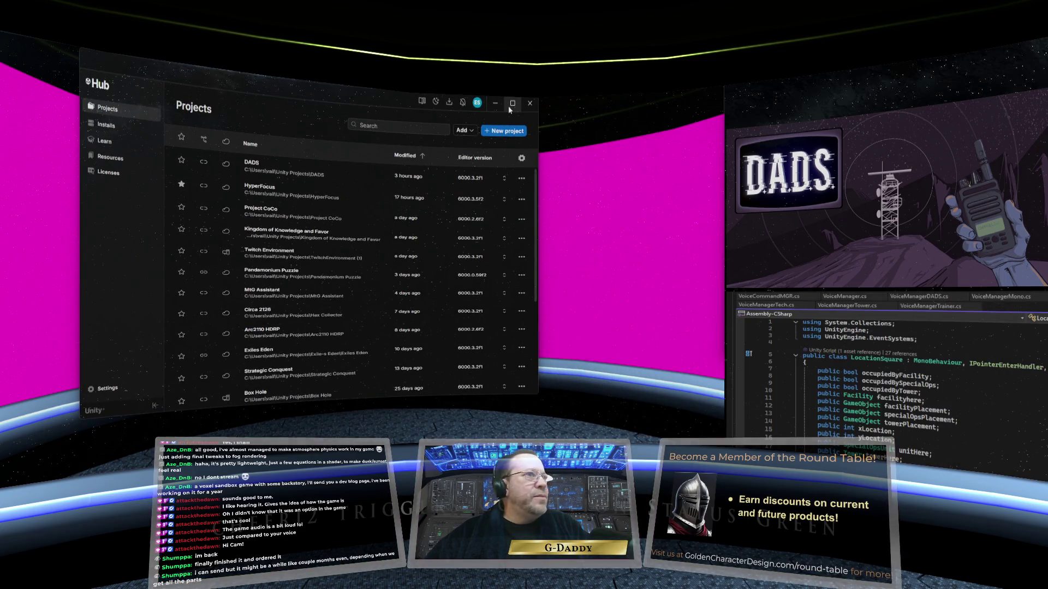
pyautogui.click(512, 103)
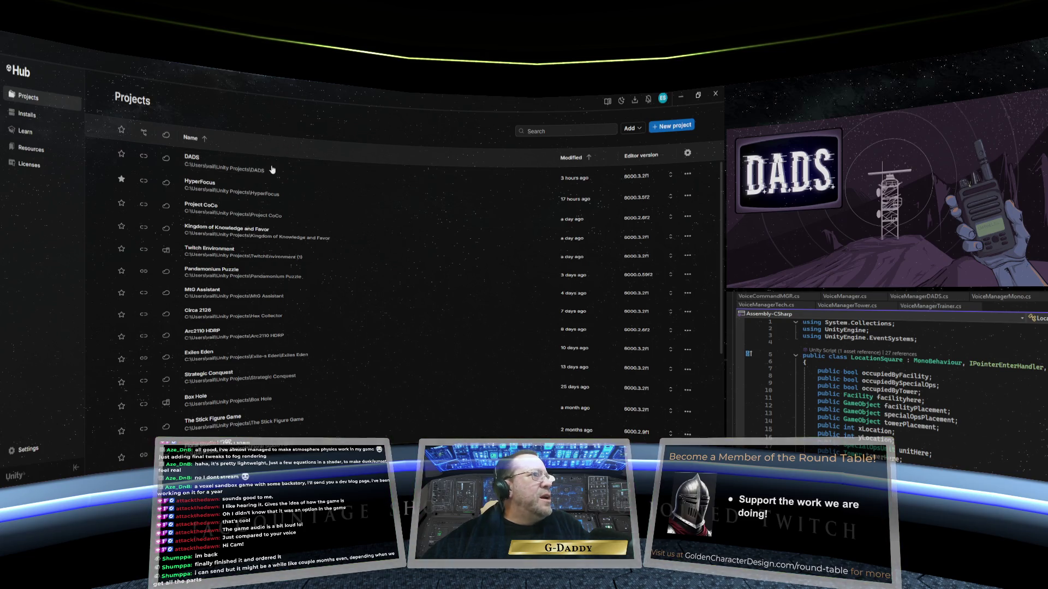
pyautogui.click(661, 177)
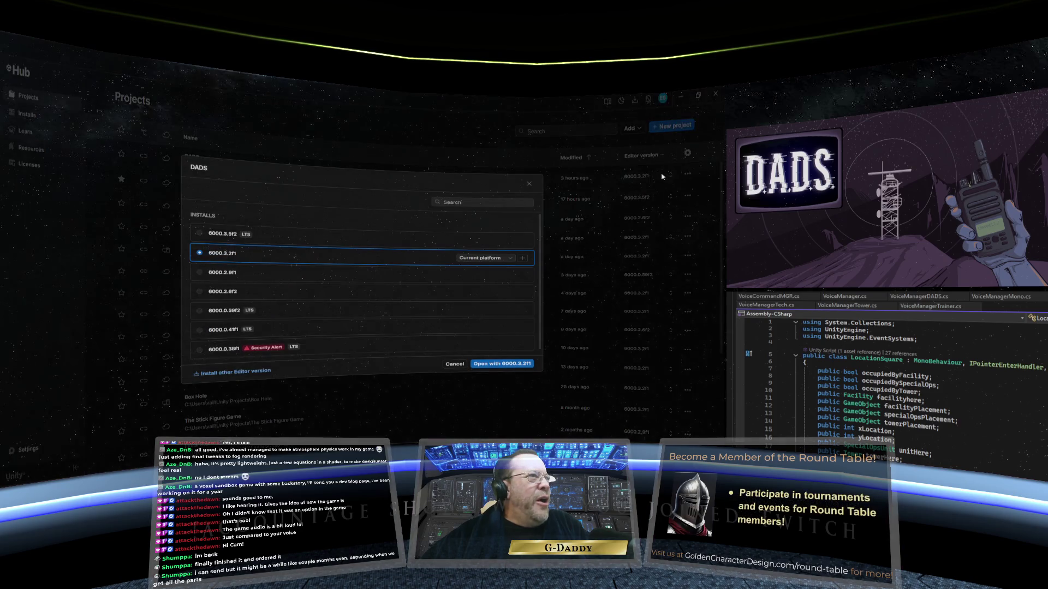
pyautogui.click(296, 242)
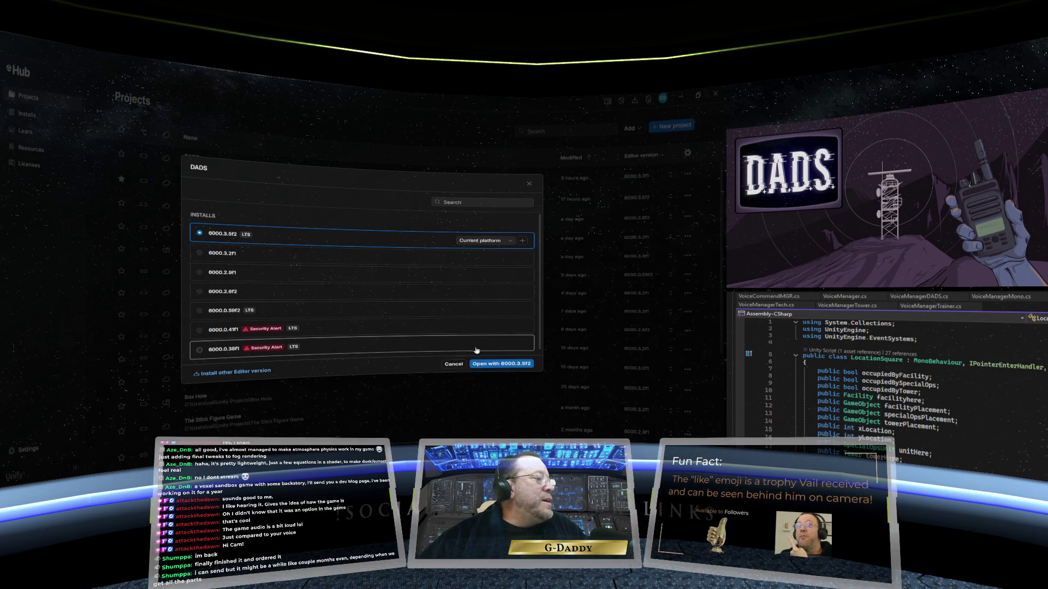
# - Open DADS with 6000.3.5f2, confirm the version change, and let the project load in the editor
pyautogui.click(506, 364)
pyautogui.click(456, 301)
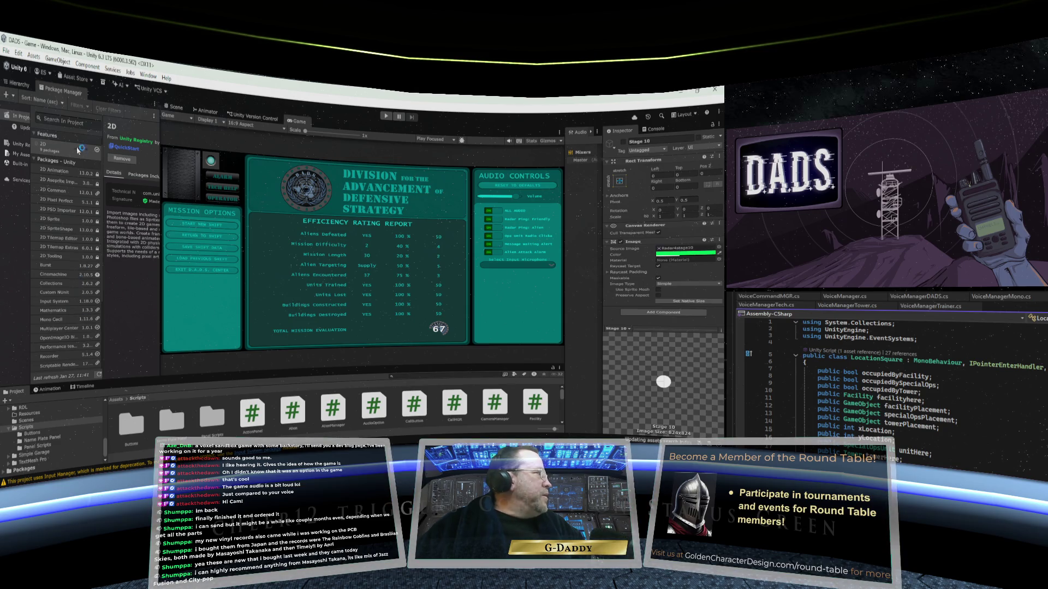
pyautogui.scroll(-3, 91, 286)
pyautogui.scroll(-2, 92, 286)
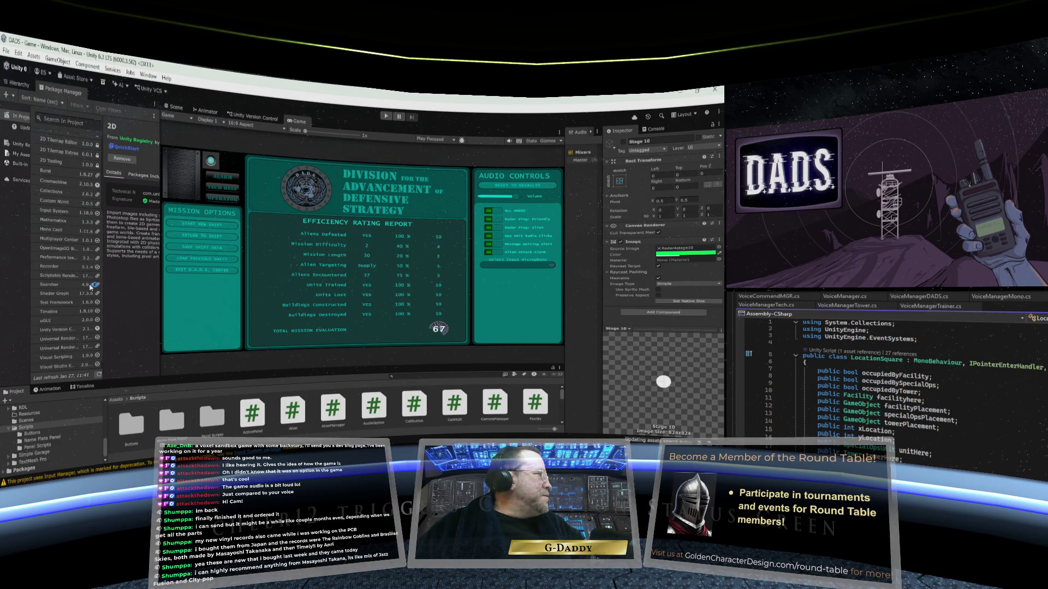
pyautogui.scroll(5, 83, 298)
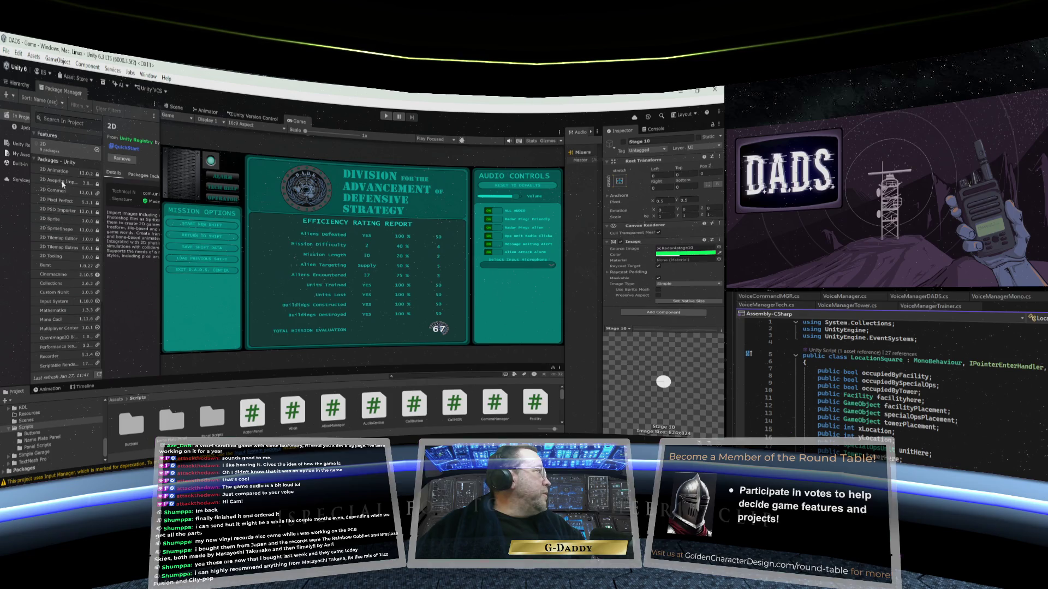
pyautogui.click(5, 51)
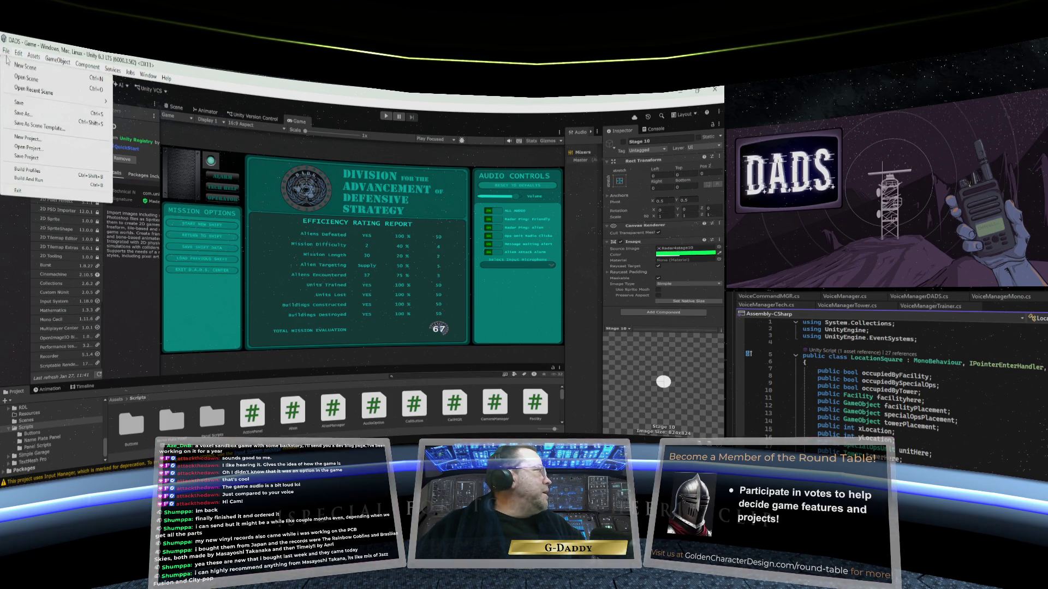
# - Star the HyperFocus project in Unity Hub's Projects list as a favourite
pyautogui.click(187, 196)
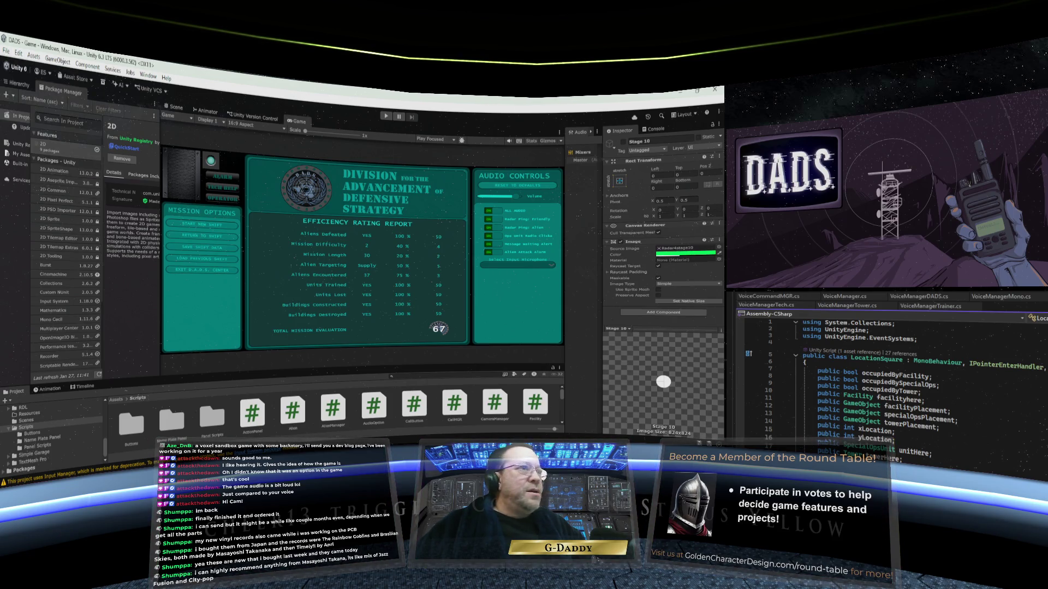
pyautogui.moveTo(273, 456)
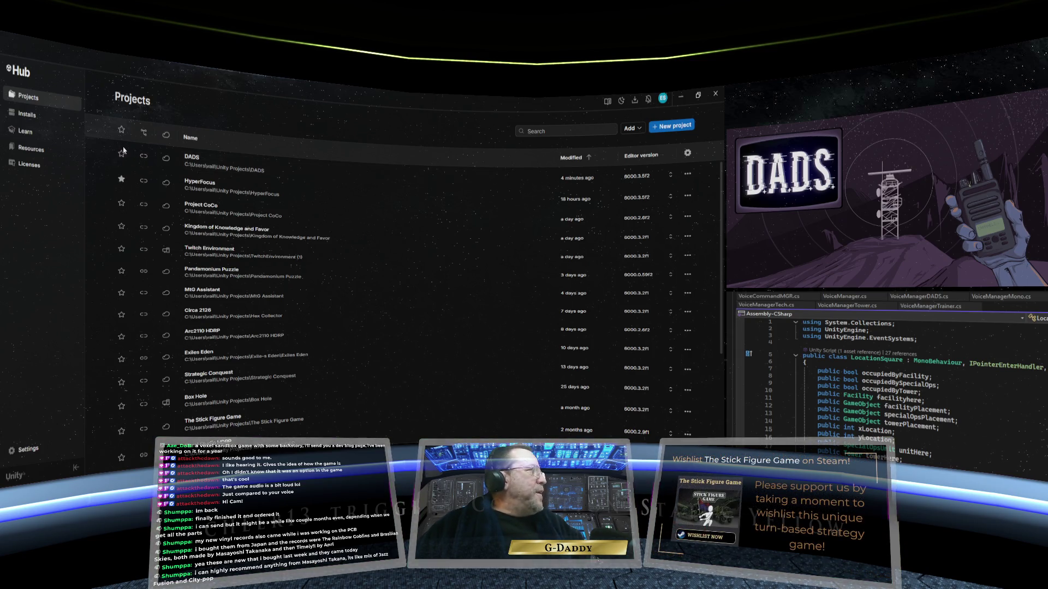
pyautogui.click(118, 182)
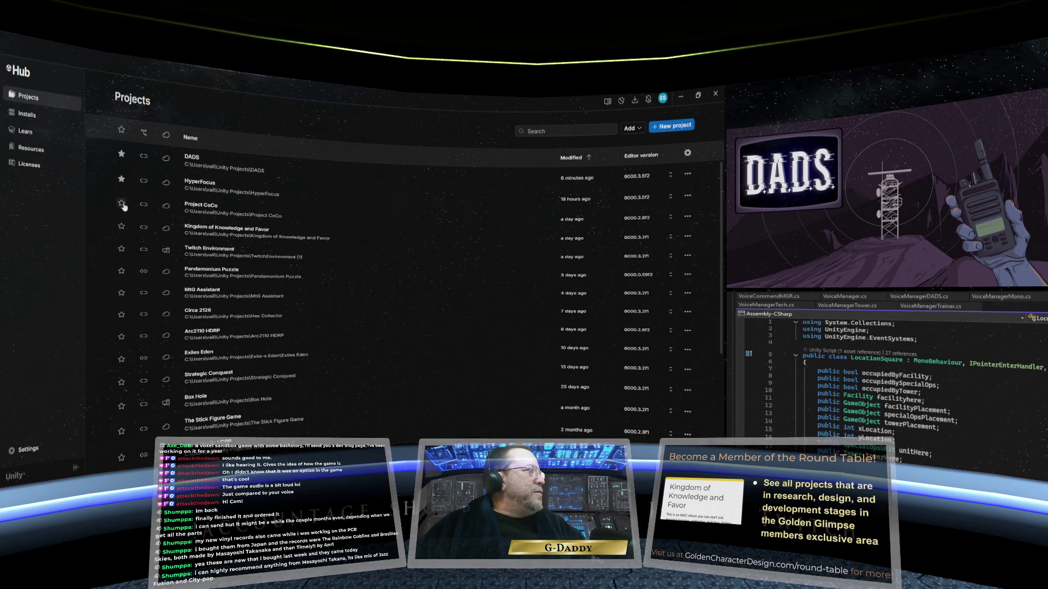
# - Look over the projects list, then close Unity Hub to return to the DADS editor
pyautogui.scroll(-3, 123, 206)
pyautogui.scroll(3, 124, 206)
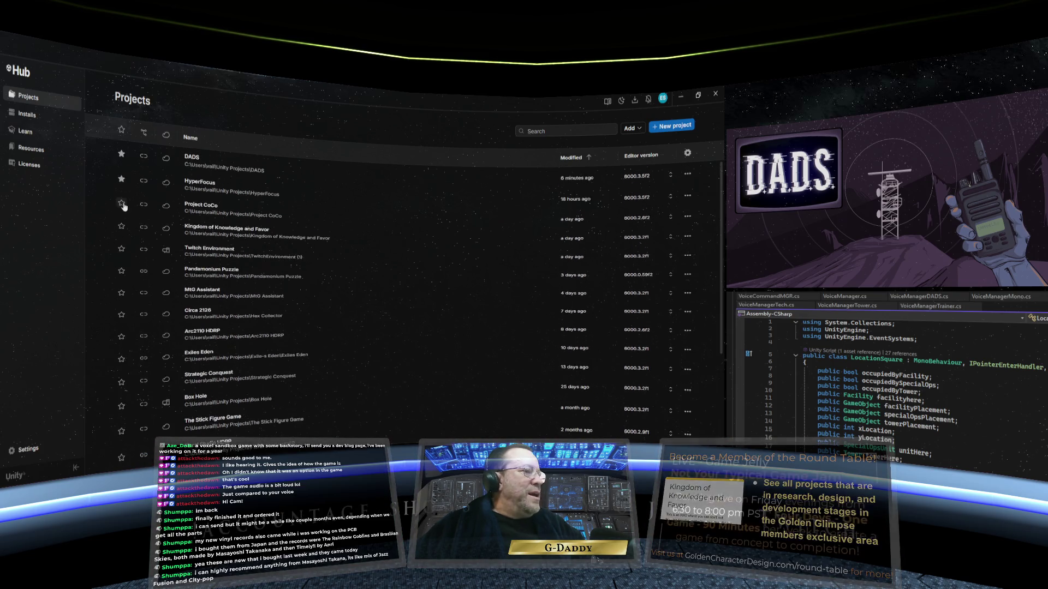
pyautogui.scroll(-3, 123, 206)
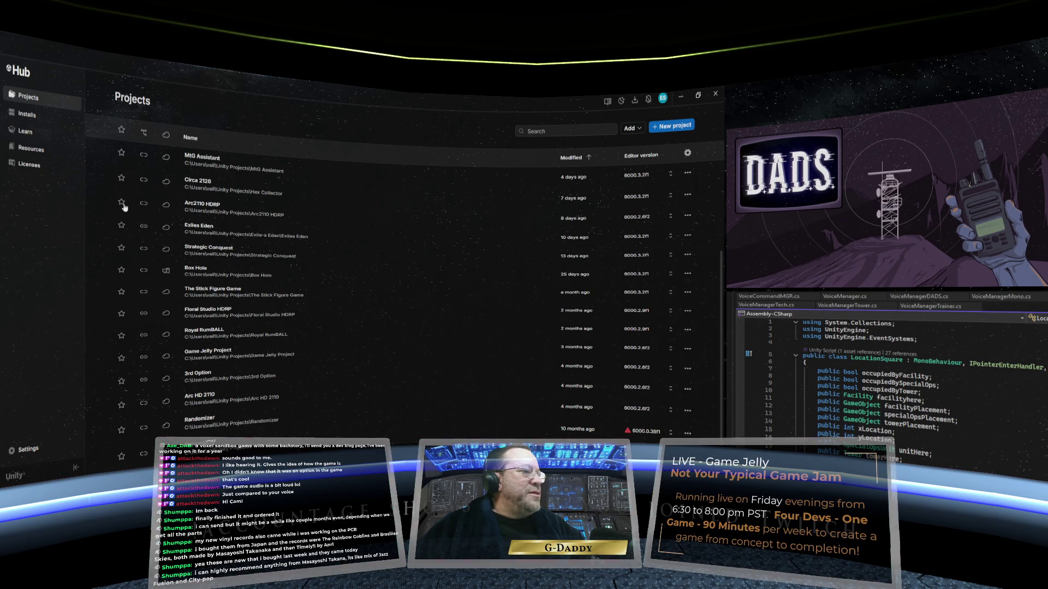
pyautogui.scroll(3, 125, 206)
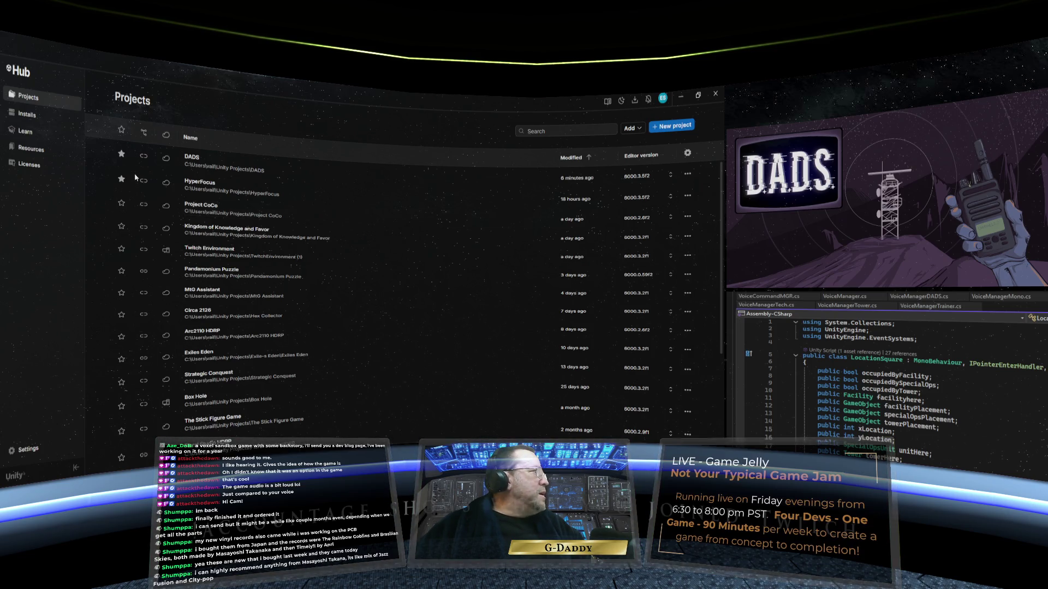
pyautogui.scroll(-3, 135, 175)
pyautogui.scroll(3, 135, 177)
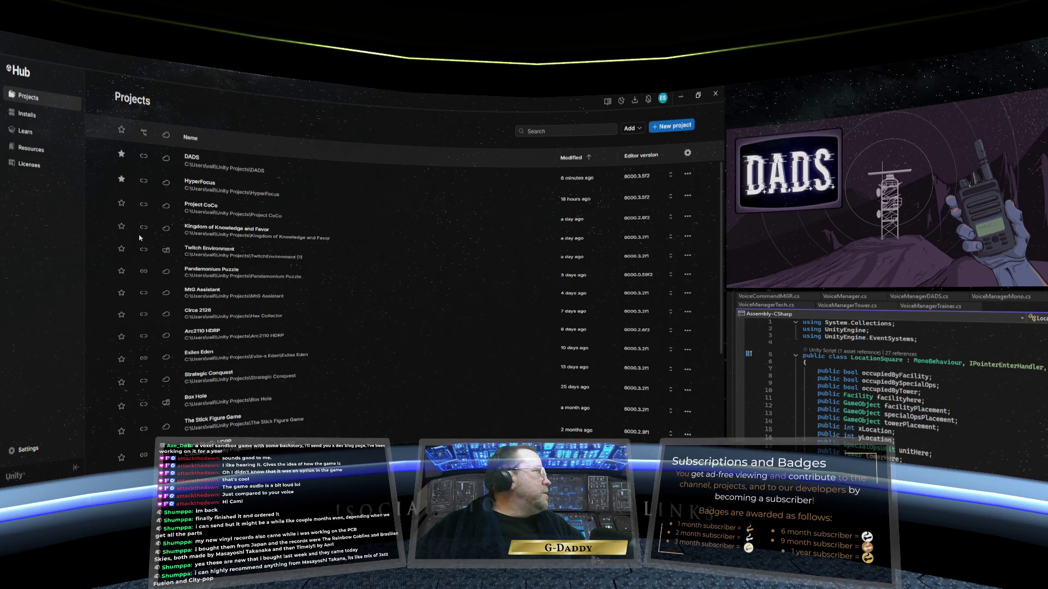
pyautogui.click(716, 97)
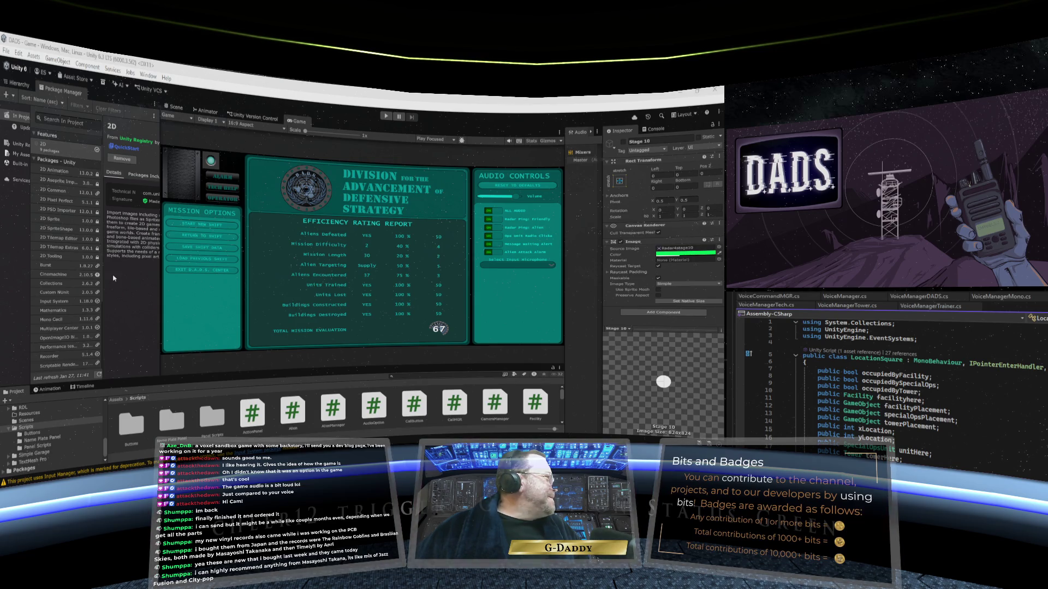
# - Widen the Package Manager list and details panes, narrowing the Game view
pyautogui.moveTo(102, 275); pyautogui.dragTo(106, 275)
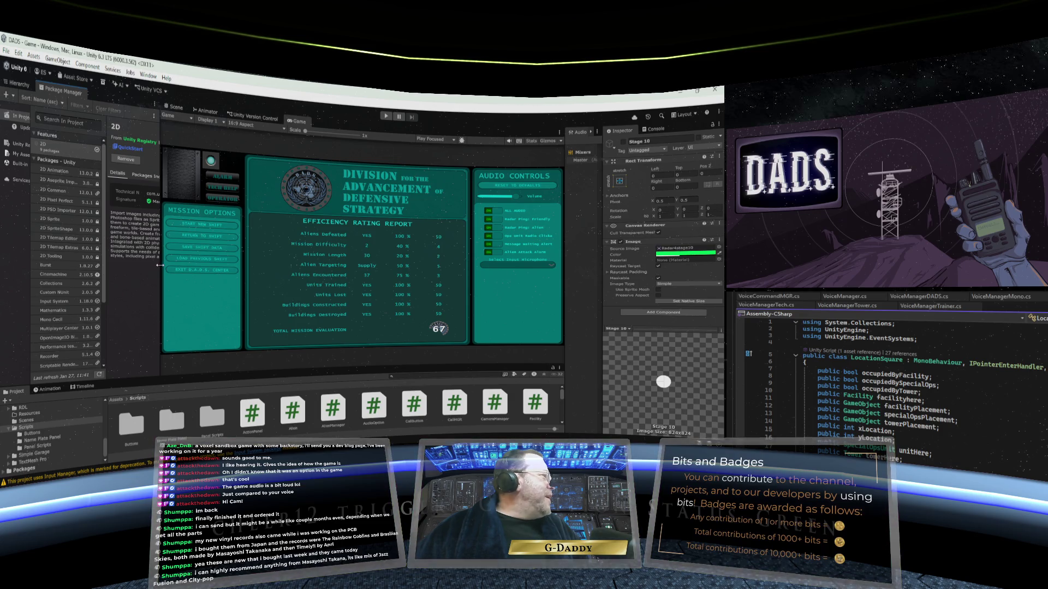
pyautogui.moveTo(160, 267); pyautogui.dragTo(181, 265)
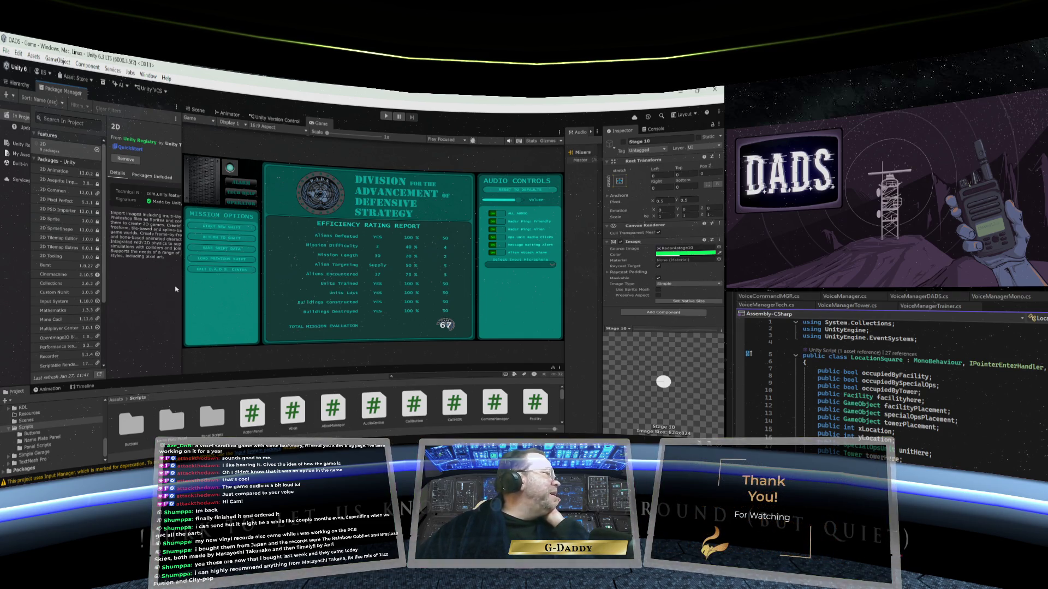
pyautogui.moveTo(104, 280); pyautogui.dragTo(105, 313)
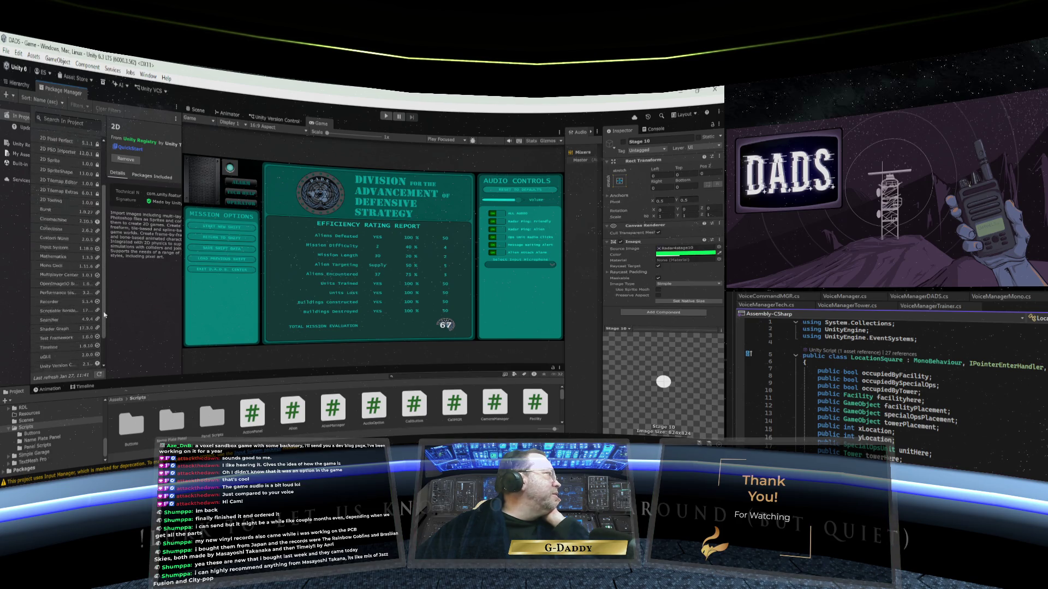
# - Go to the top-level Assets folder and open InputSystem_Actions in the Input Actions editor
pyautogui.scroll(5, 55, 357)
pyautogui.scroll(5, 39, 428)
pyautogui.scroll(5, 39, 428)
pyautogui.click(22, 432)
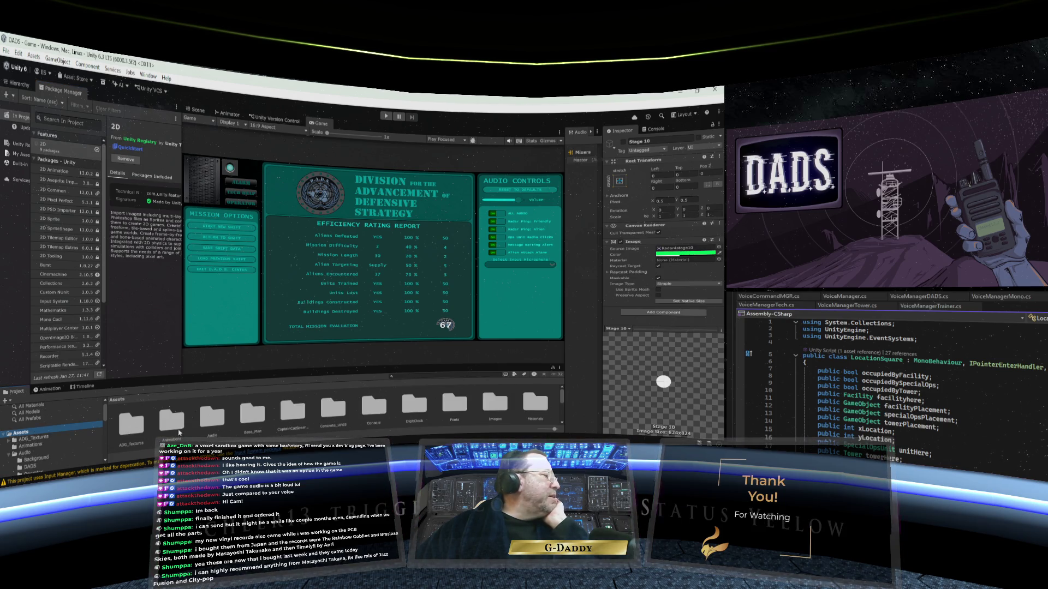
pyautogui.scroll(-3, 444, 408)
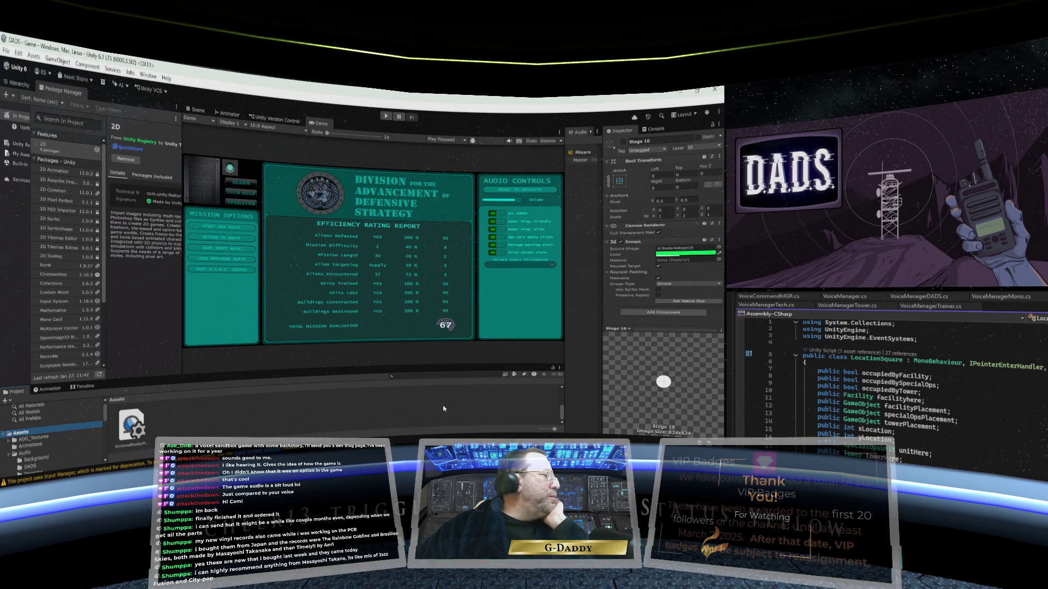
pyautogui.scroll(3, 444, 409)
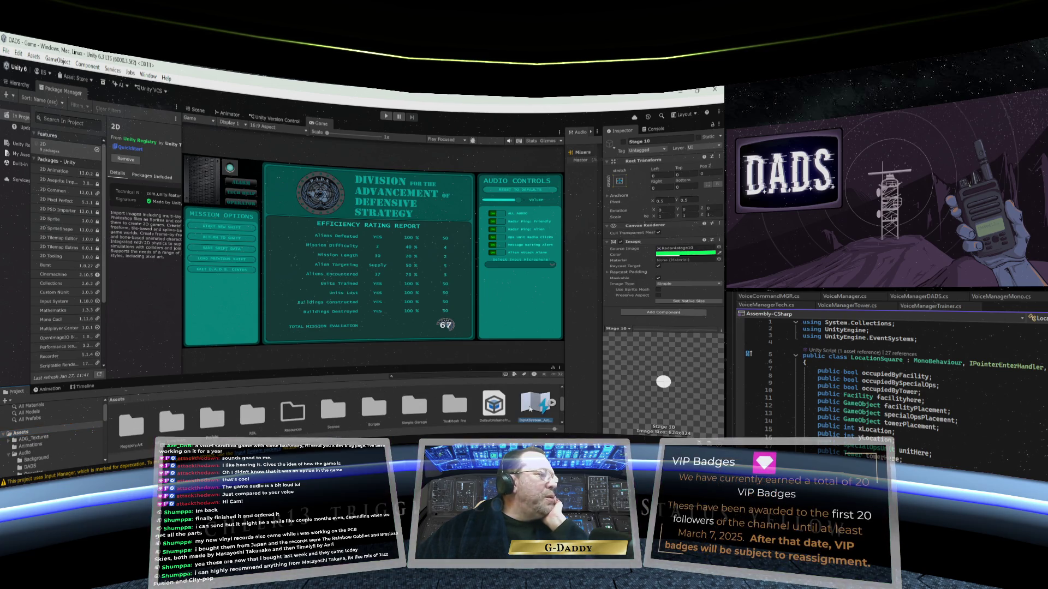
pyautogui.click(530, 408)
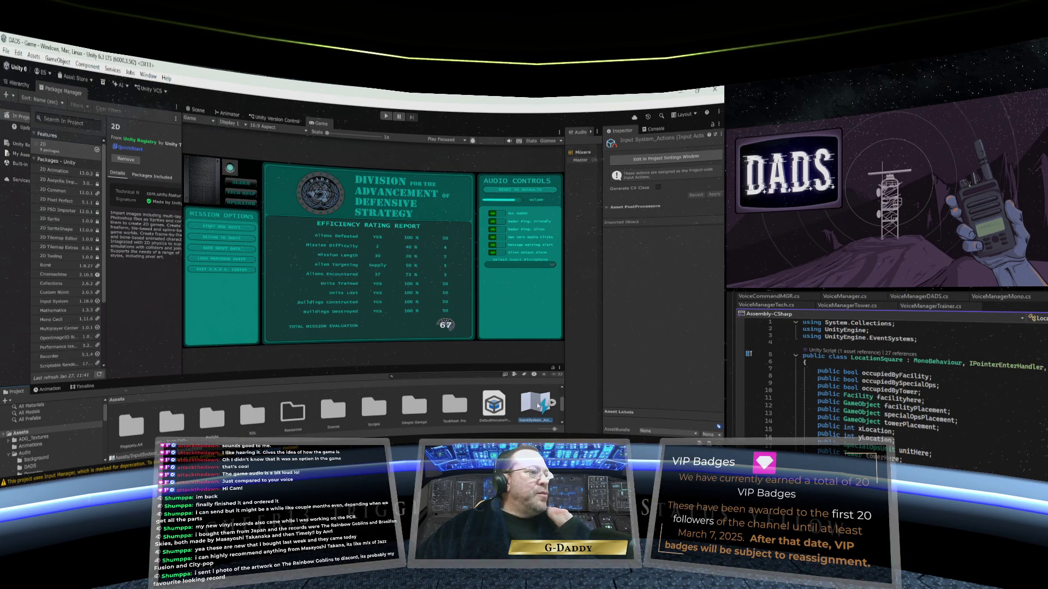
pyautogui.doubleClick(537, 403)
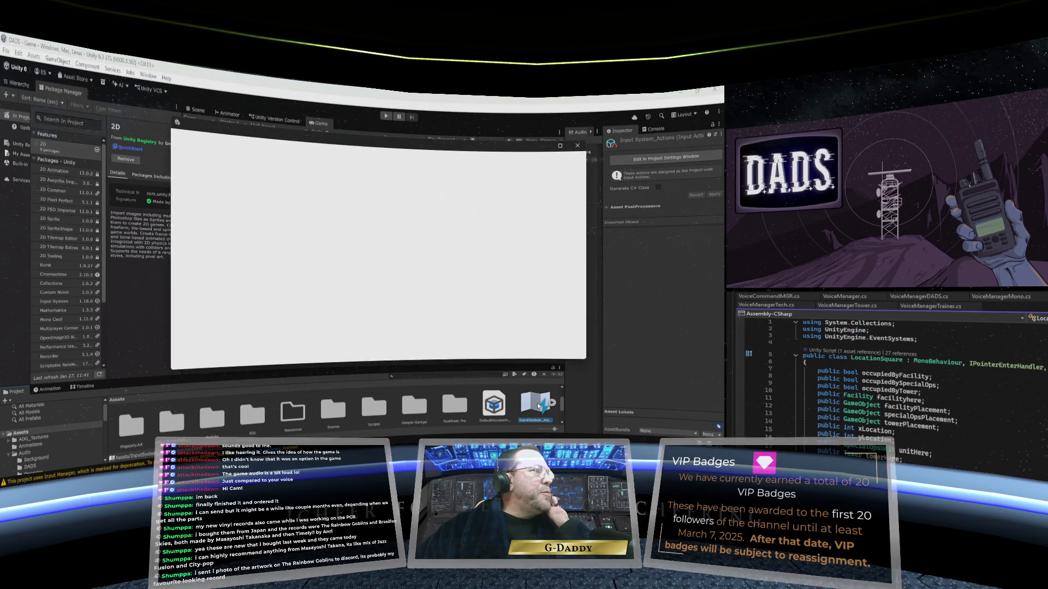
# - Maximize the Input Actions editor and expand the UI map's Point action to show its bindings
pyautogui.moveTo(378, 145); pyautogui.dragTo(310, 156)
pyautogui.click(494, 159)
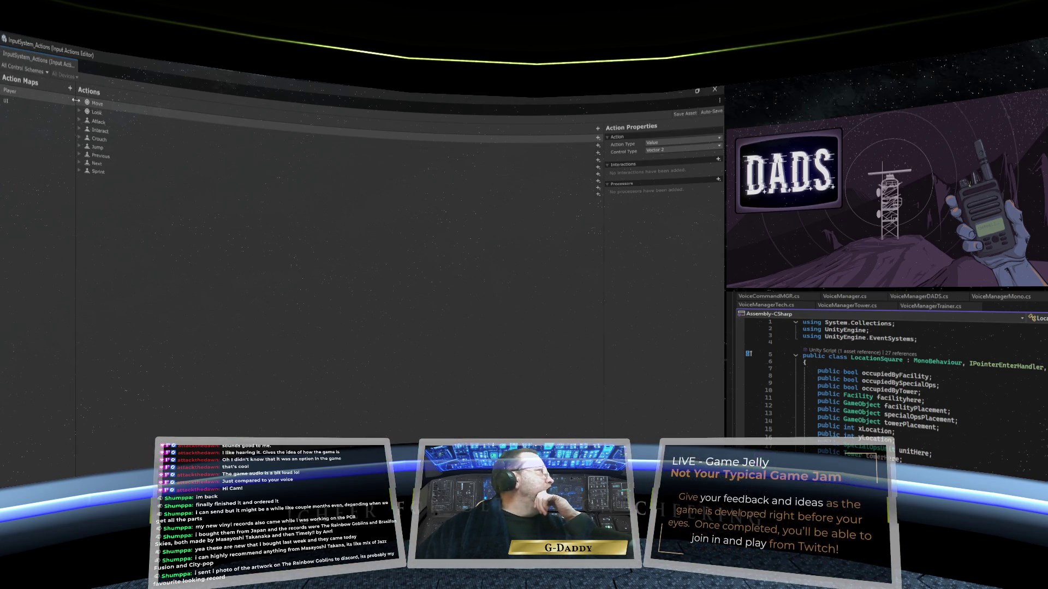
pyautogui.click(31, 91)
pyautogui.click(26, 102)
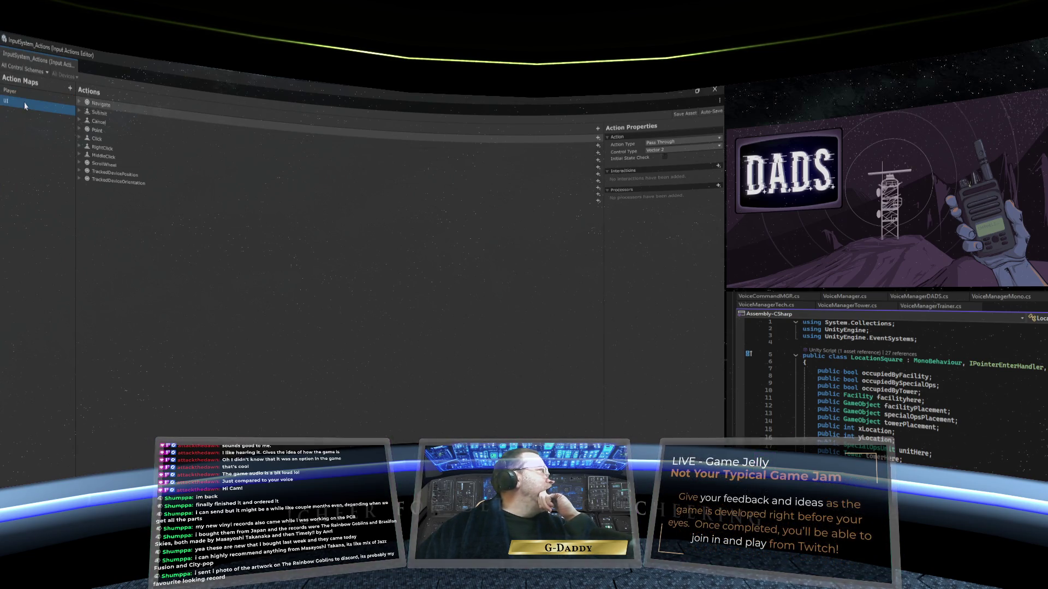
pyautogui.click(130, 135)
pyautogui.press('Right')
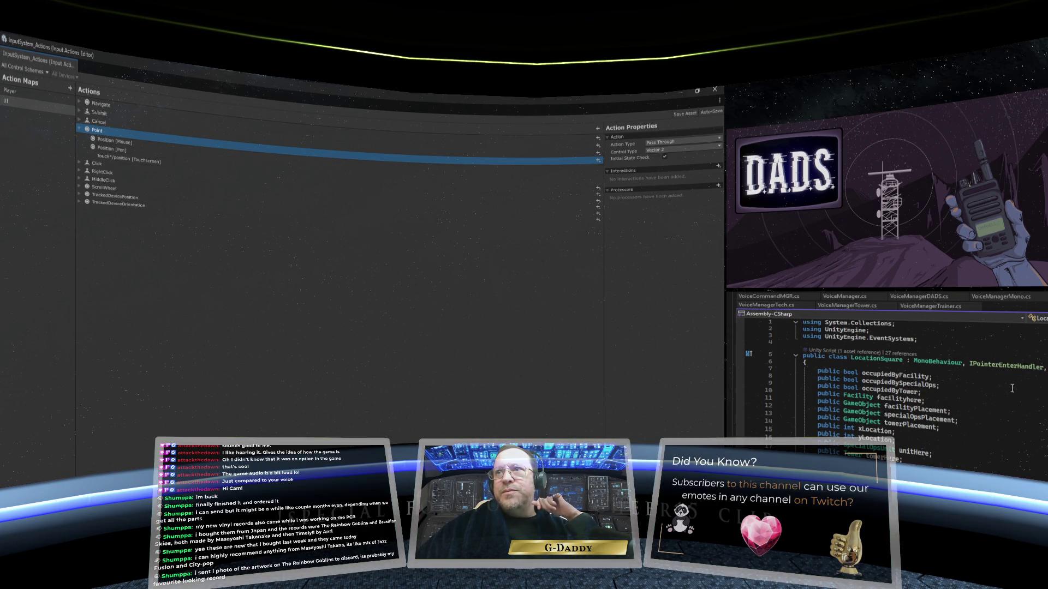
# - Scroll LocationSquare.cs to review the OnPointerExit, OnPointerUp and HighlightLocation methods
pyautogui.scroll(-5, 1012, 388)
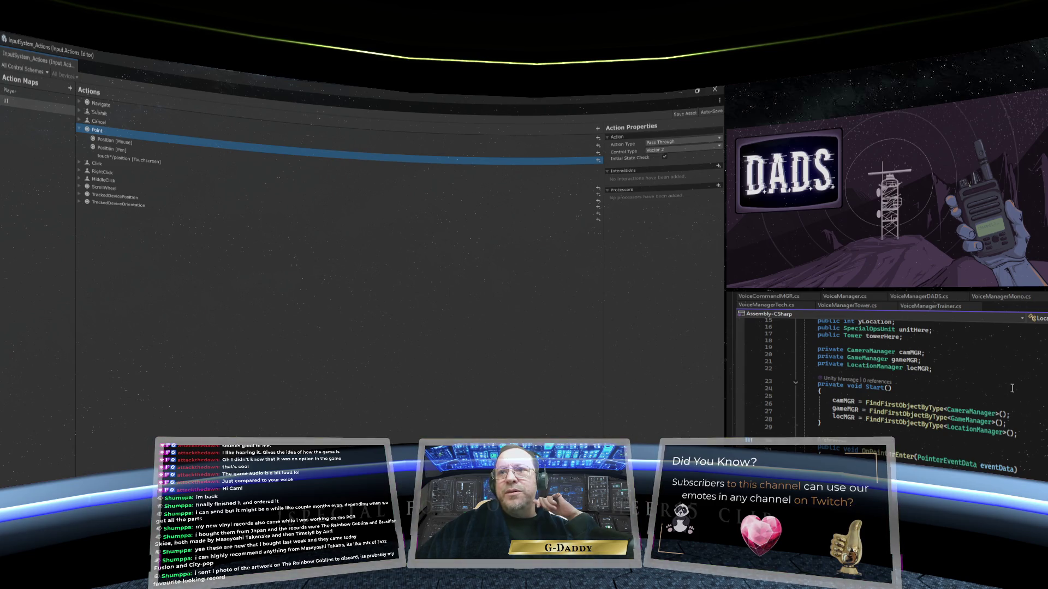
pyautogui.scroll(-4, 1012, 388)
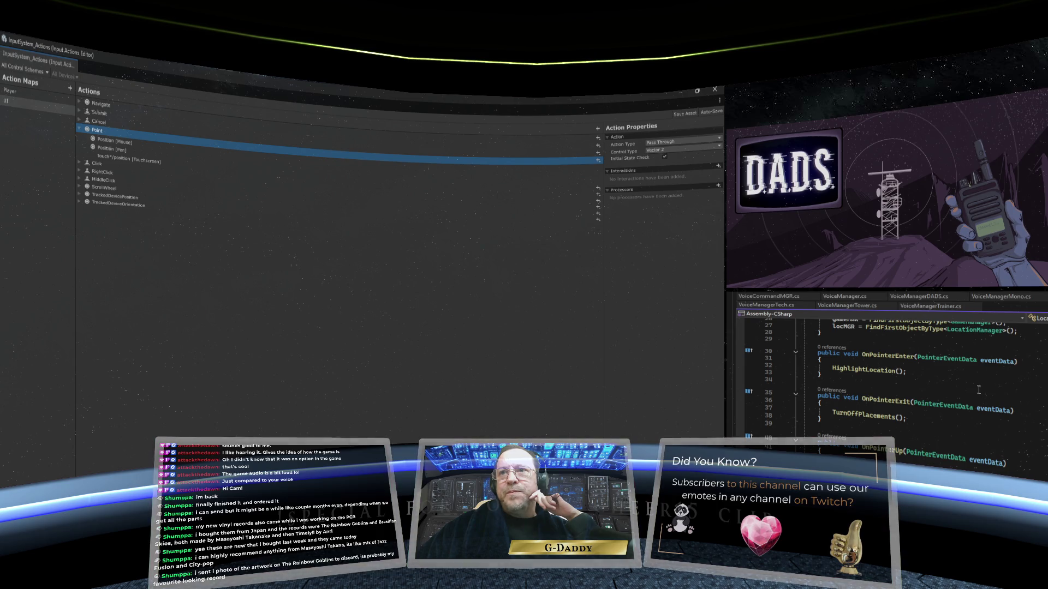
pyautogui.scroll(-2, 979, 390)
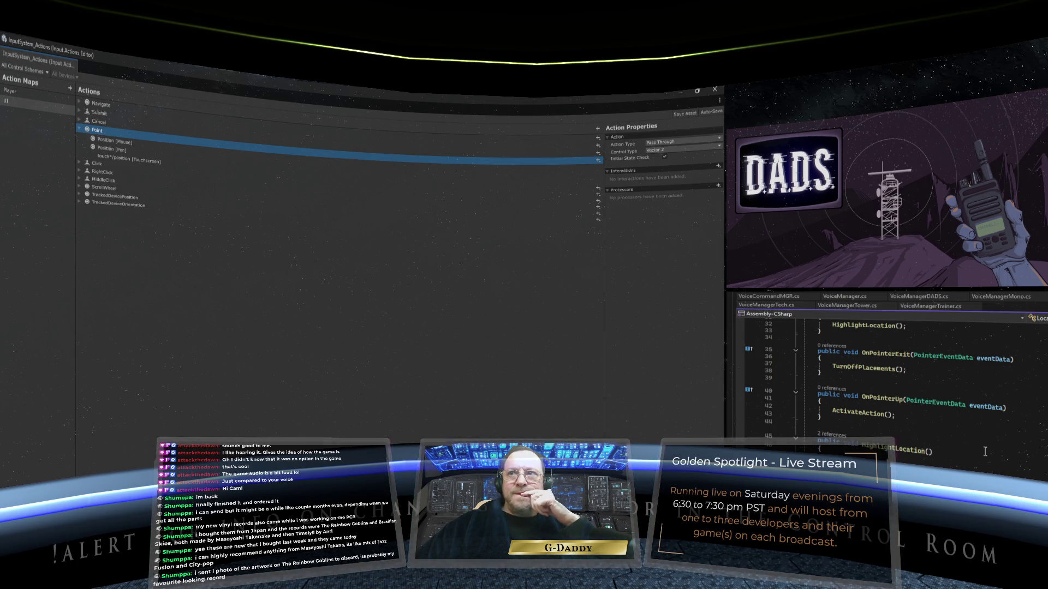
pyautogui.scroll(2, 985, 451)
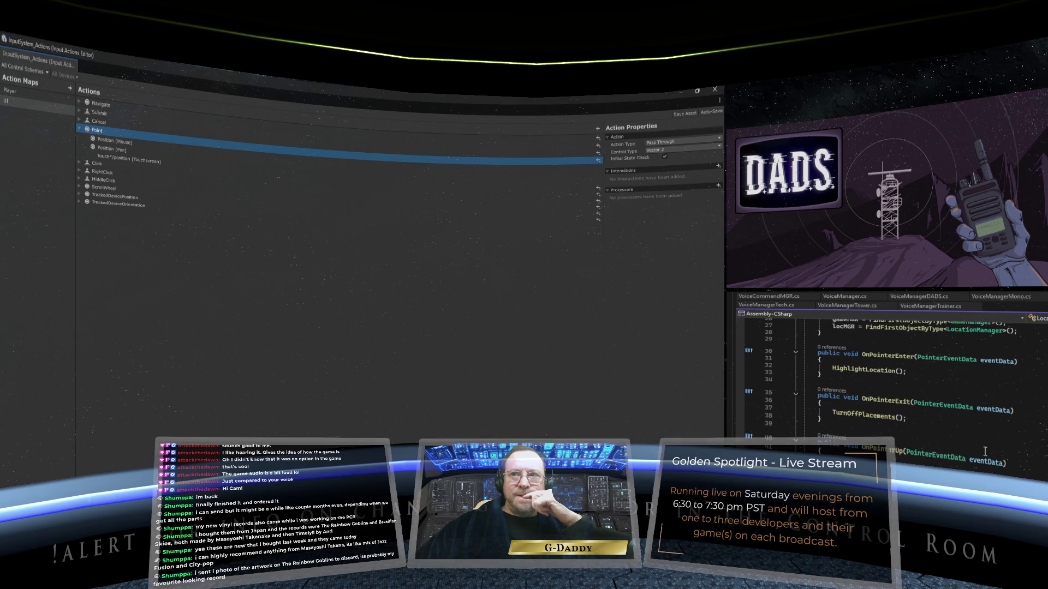
pyautogui.scroll(-4, 985, 451)
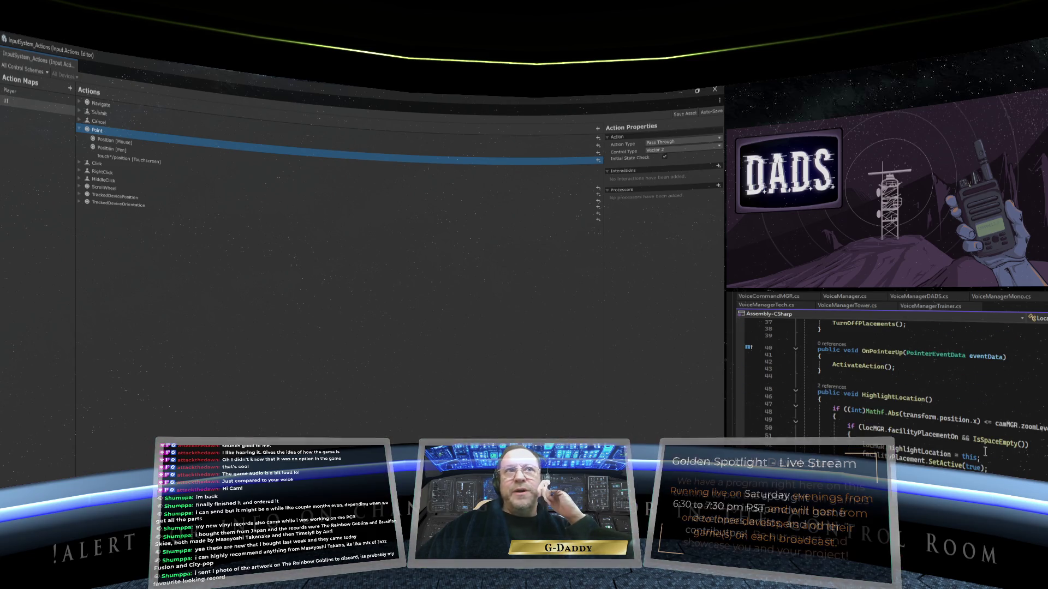
pyautogui.scroll(3, 985, 452)
pyautogui.scroll(-1, 985, 452)
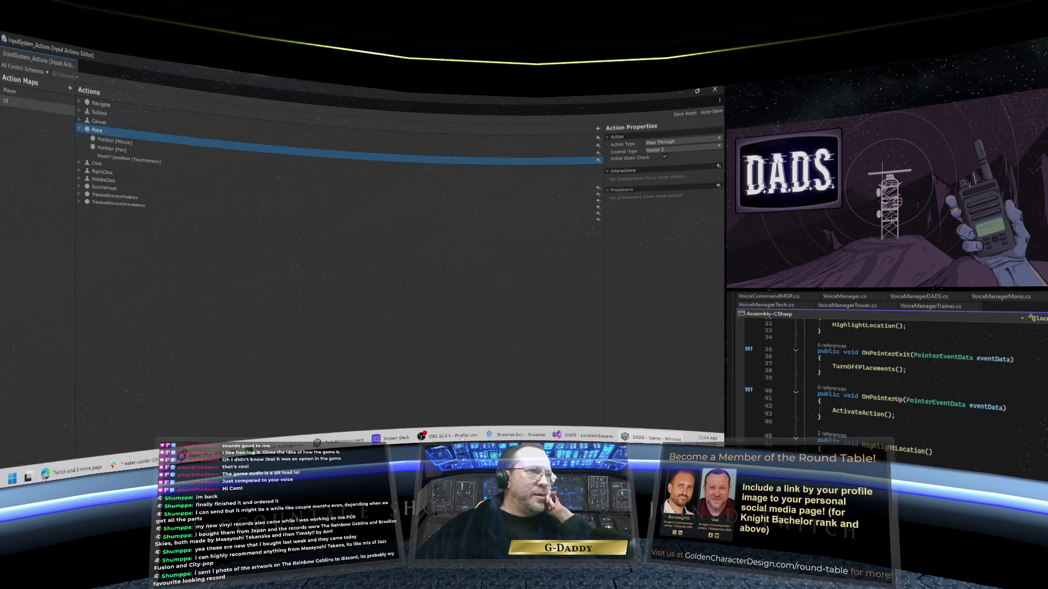
pyautogui.moveTo(448, 433)
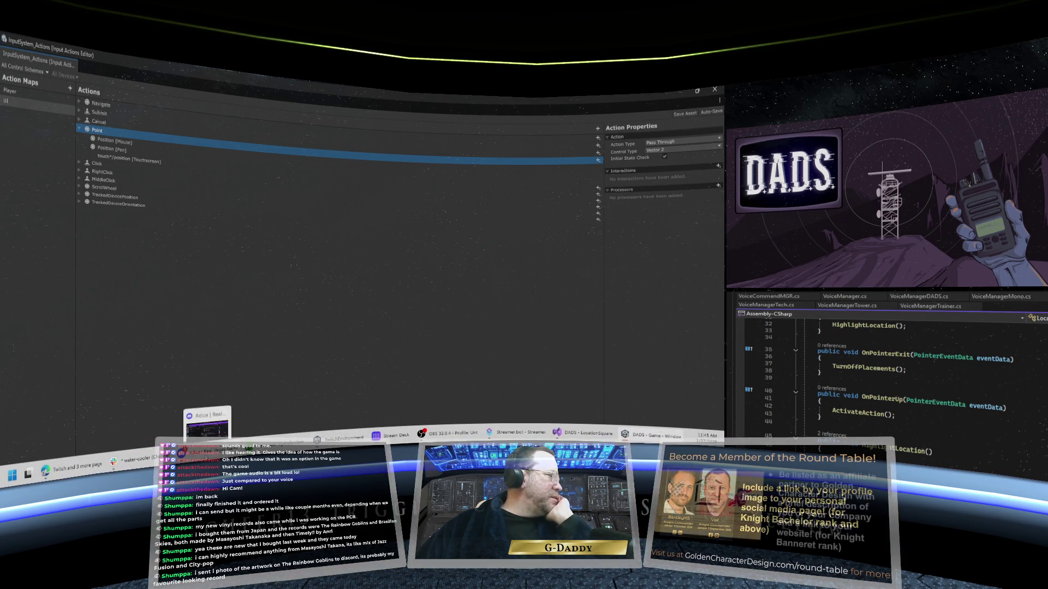
# - Delete the PlayStation giveaway post from Golden Character Design's #general-discussion channel in Discord
pyautogui.click(208, 429)
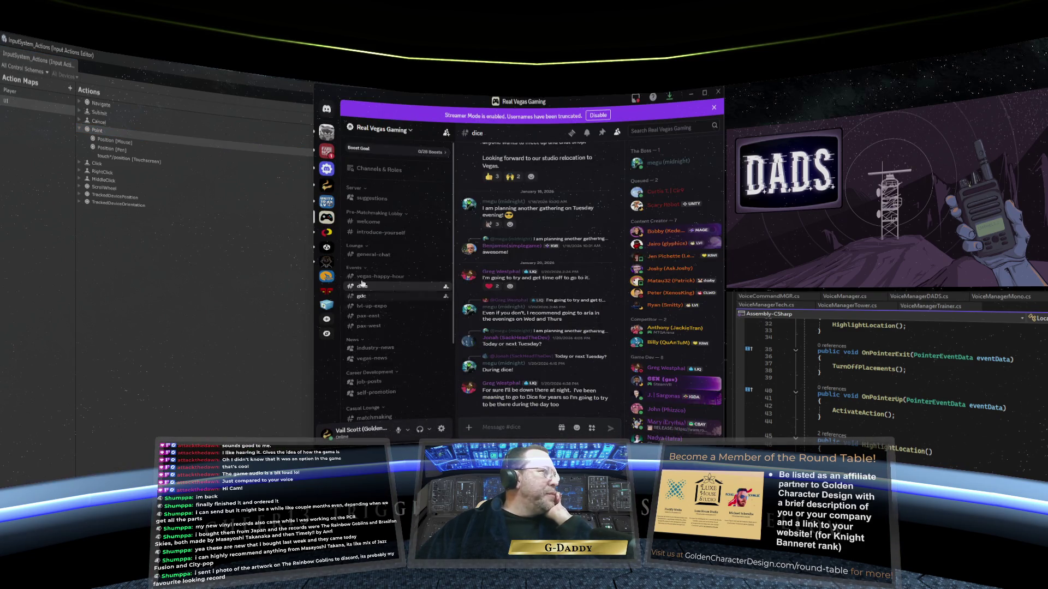
pyautogui.click(326, 187)
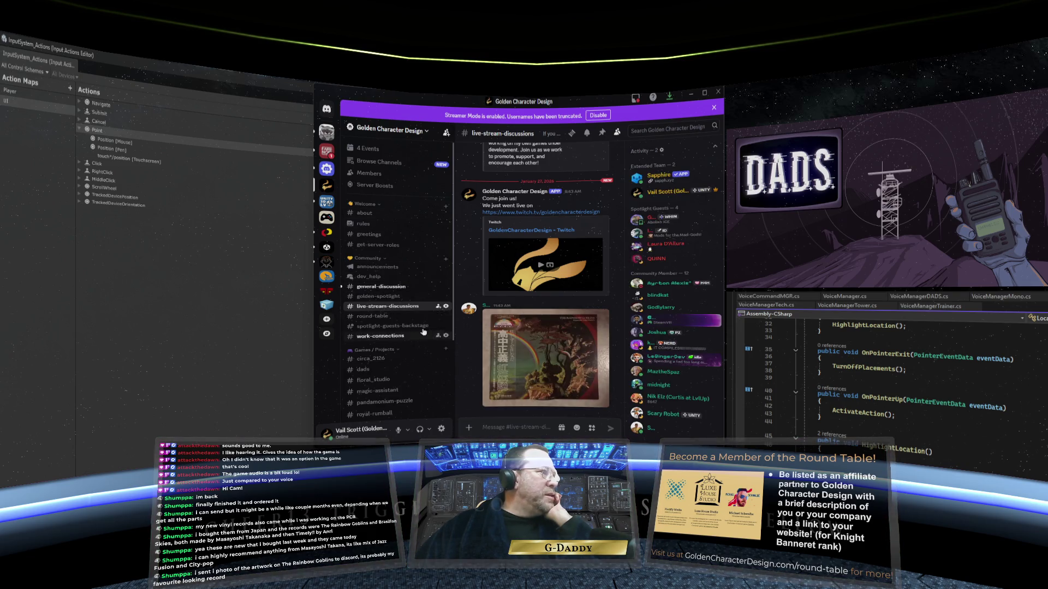
pyautogui.click(386, 286)
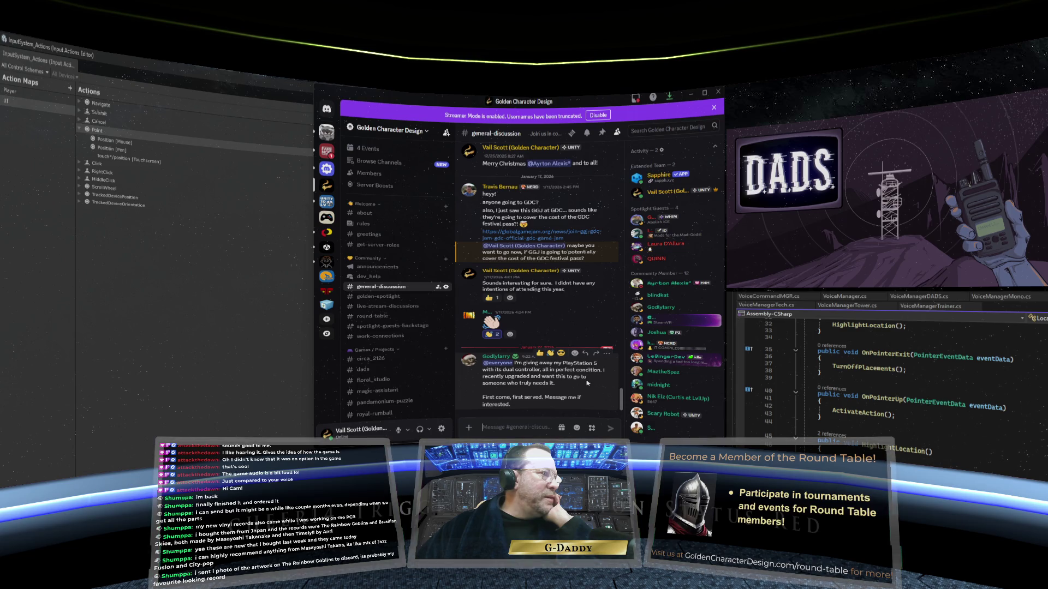
pyautogui.click(607, 355)
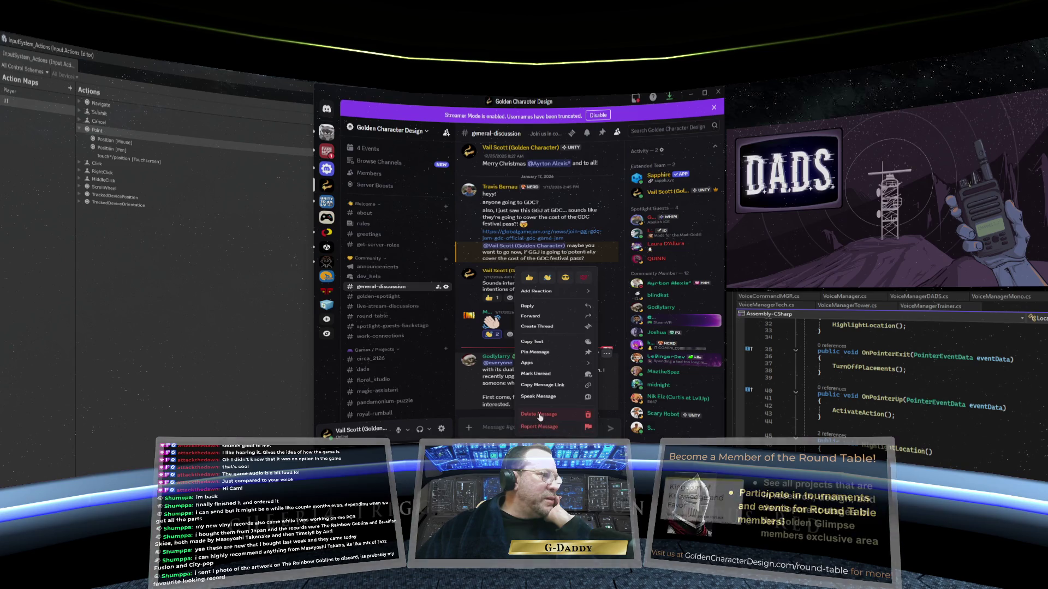
pyautogui.click(539, 416)
pyautogui.click(565, 322)
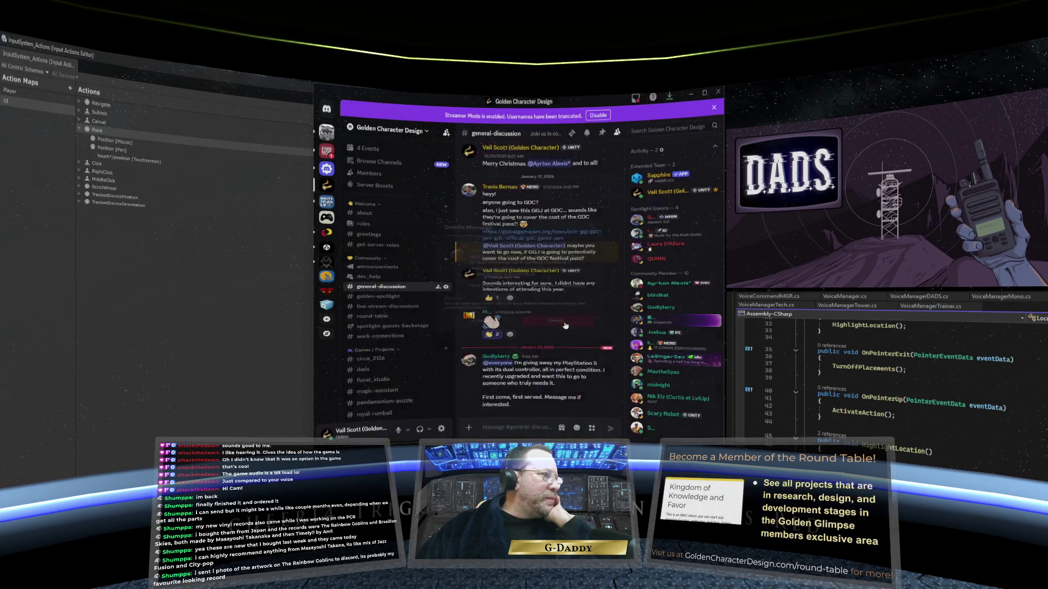
# - View the Rainbow Goblins record cover full size in #live-stream-discussions
pyautogui.click(385, 317)
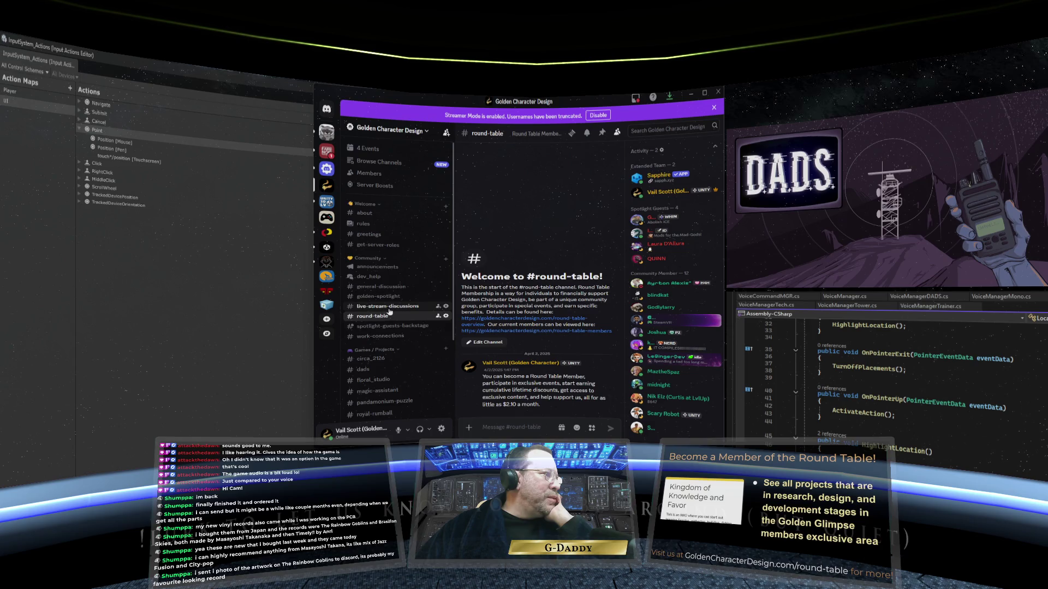
pyautogui.click(390, 306)
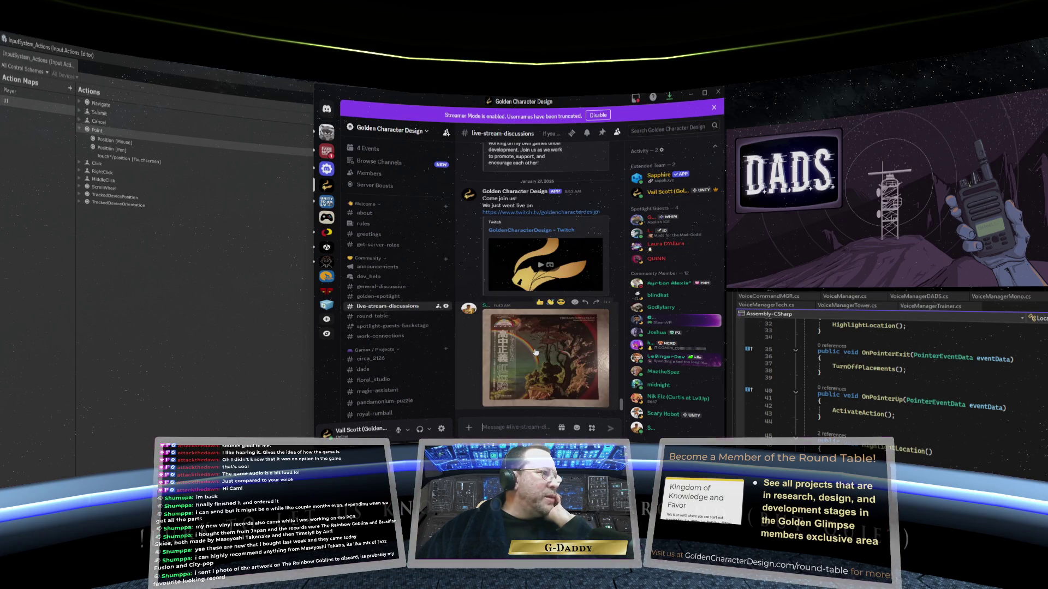
pyautogui.click(535, 353)
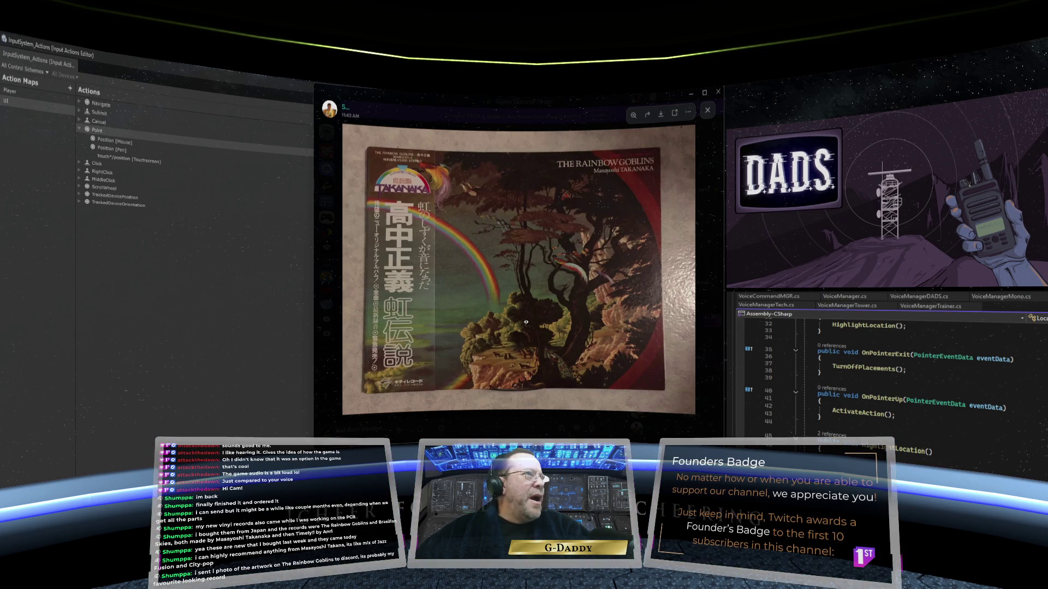
pyautogui.press('Escape')
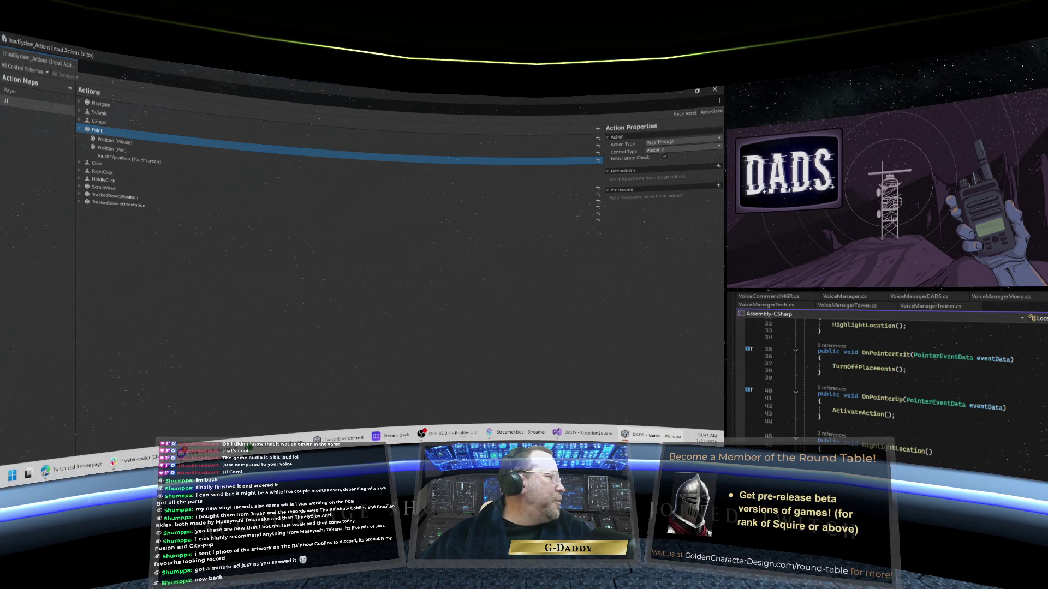
pyautogui.moveTo(609, 435)
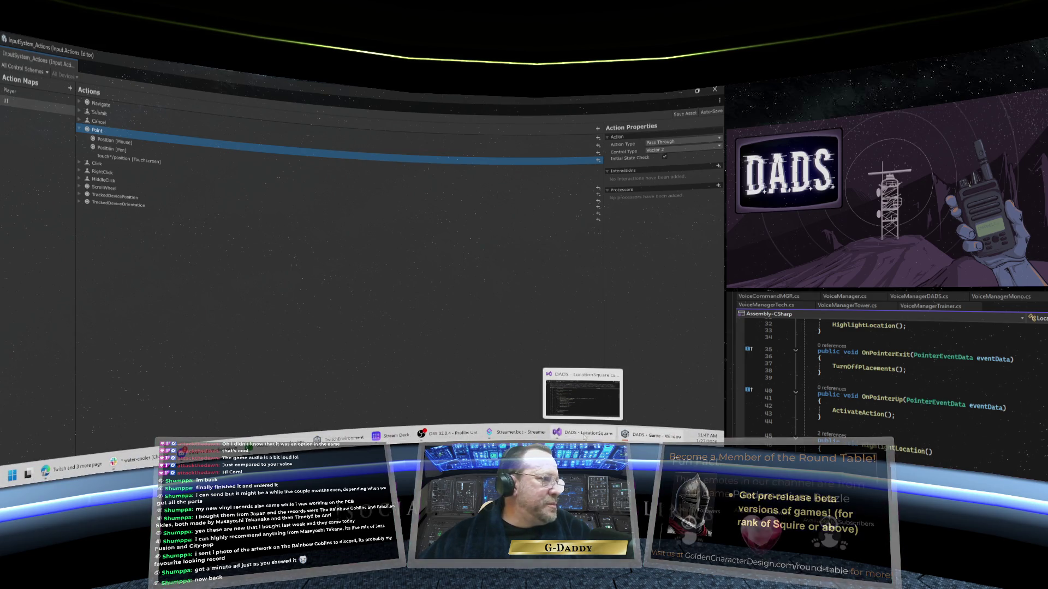
pyautogui.moveTo(490, 435)
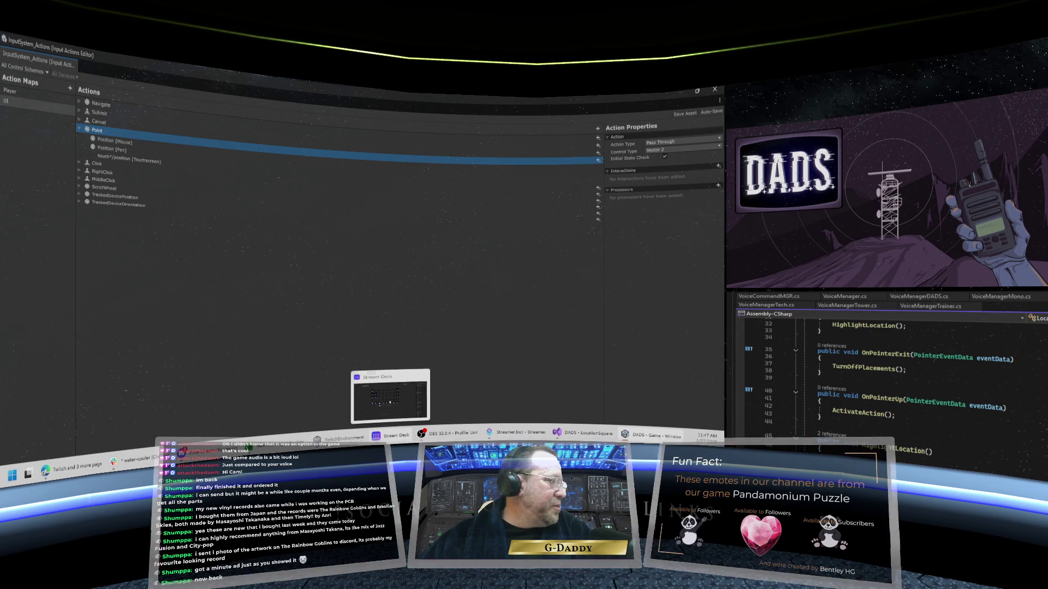
pyautogui.click(208, 451)
pyautogui.click(545, 355)
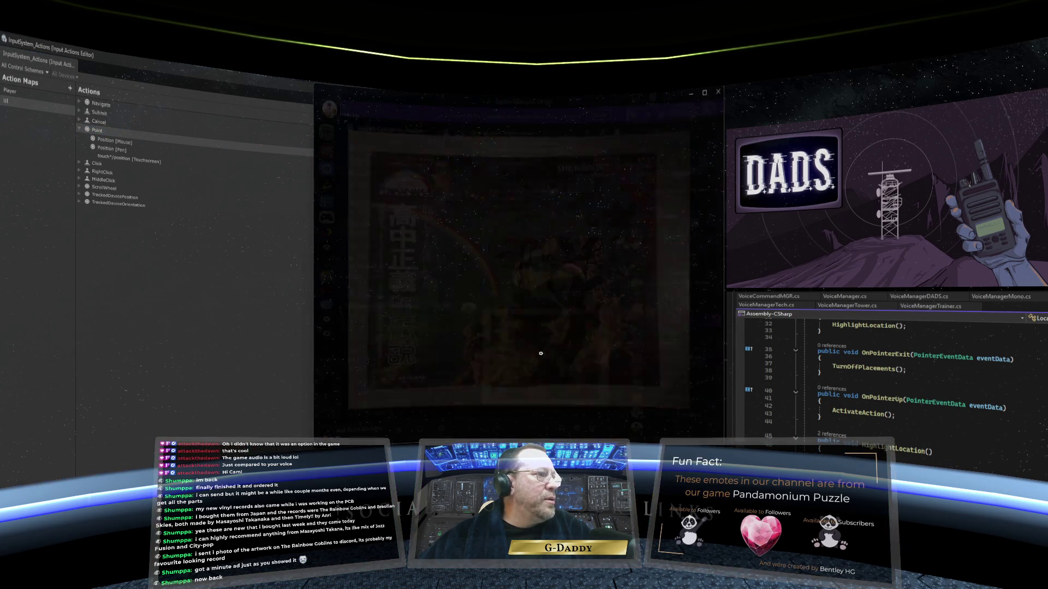
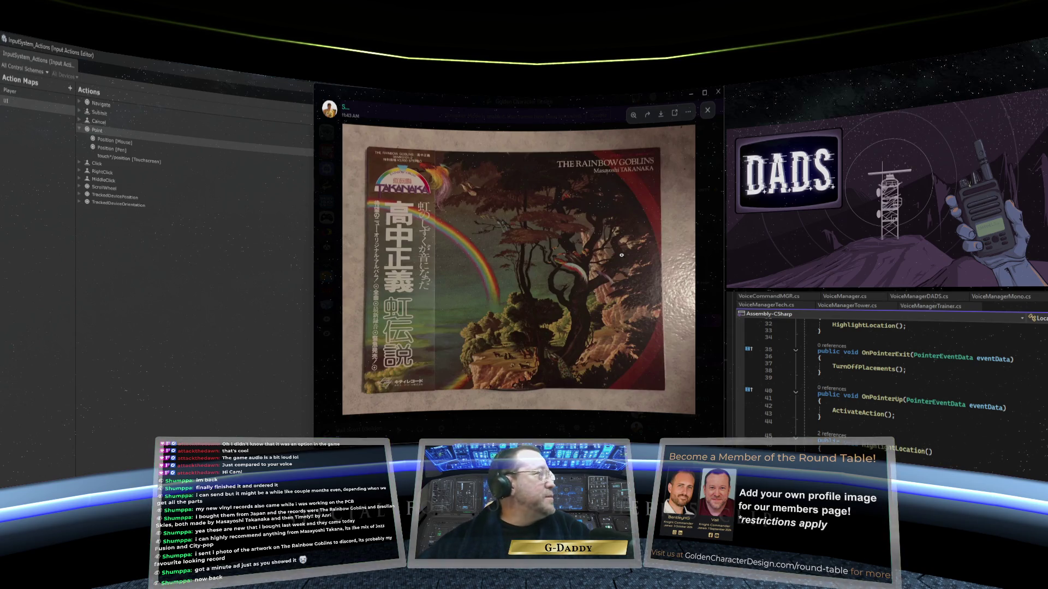
# - Close the enlarged album photo in Discord and minimize the Discord window
pyautogui.click(707, 112)
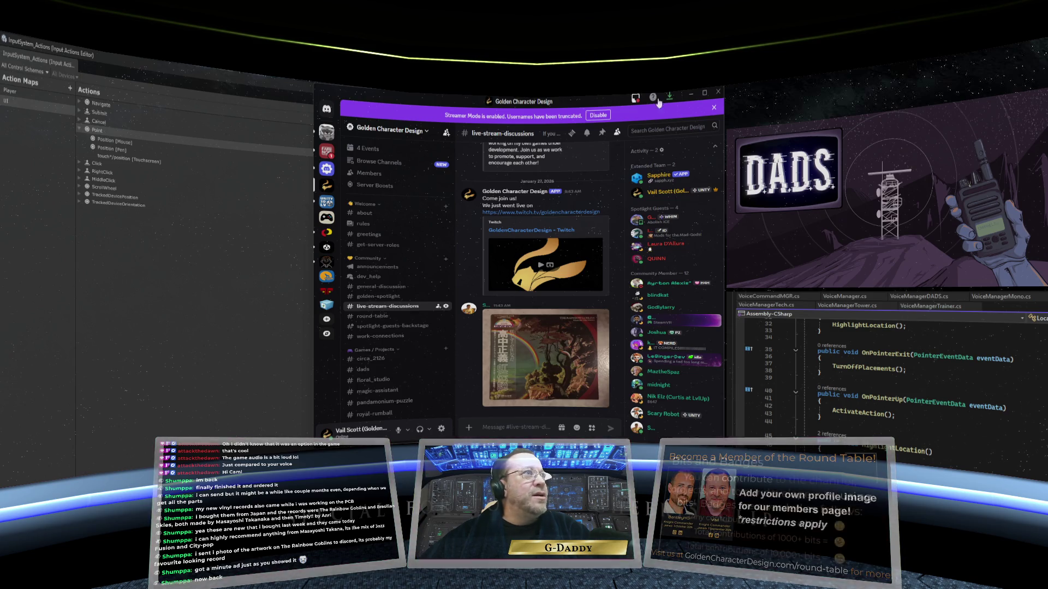
pyautogui.click(693, 93)
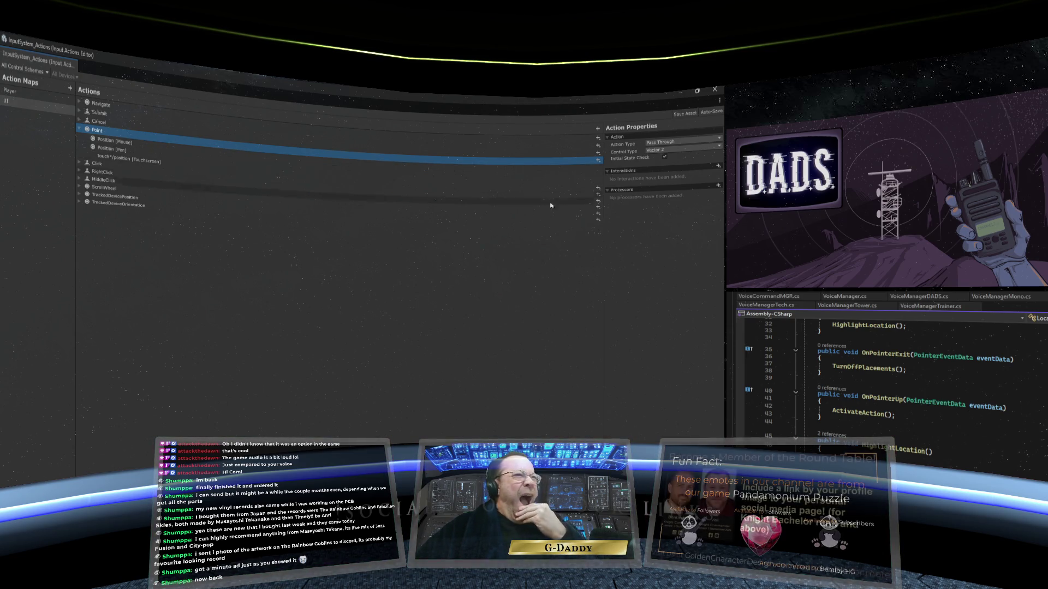
# - Add Debug.Log("on pointer enter triggered") at the top of OnPointerEnter and copy that line
pyautogui.click(714, 89)
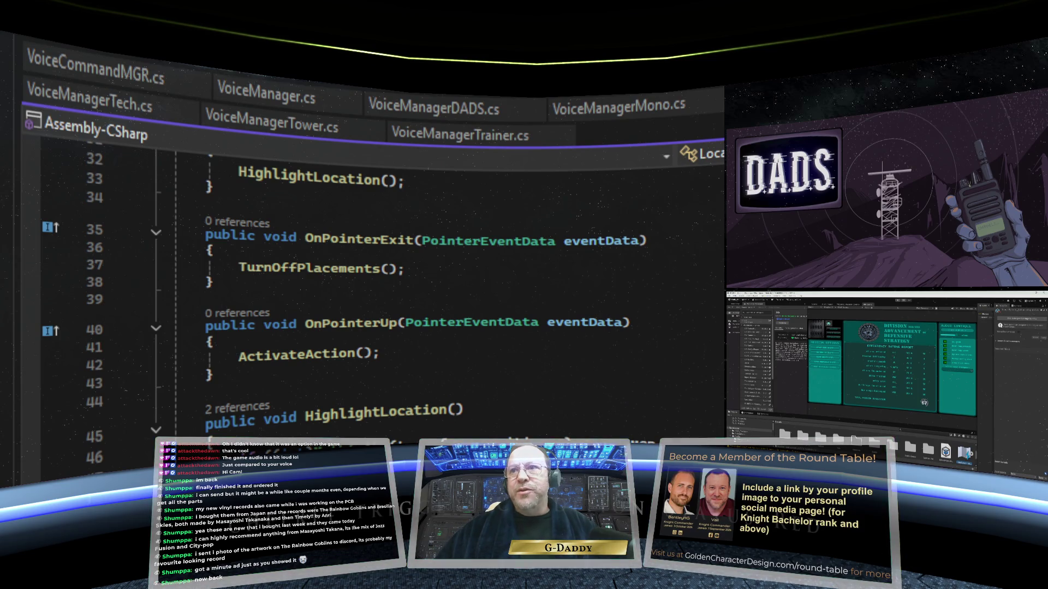
pyautogui.scroll(2, 548, 361)
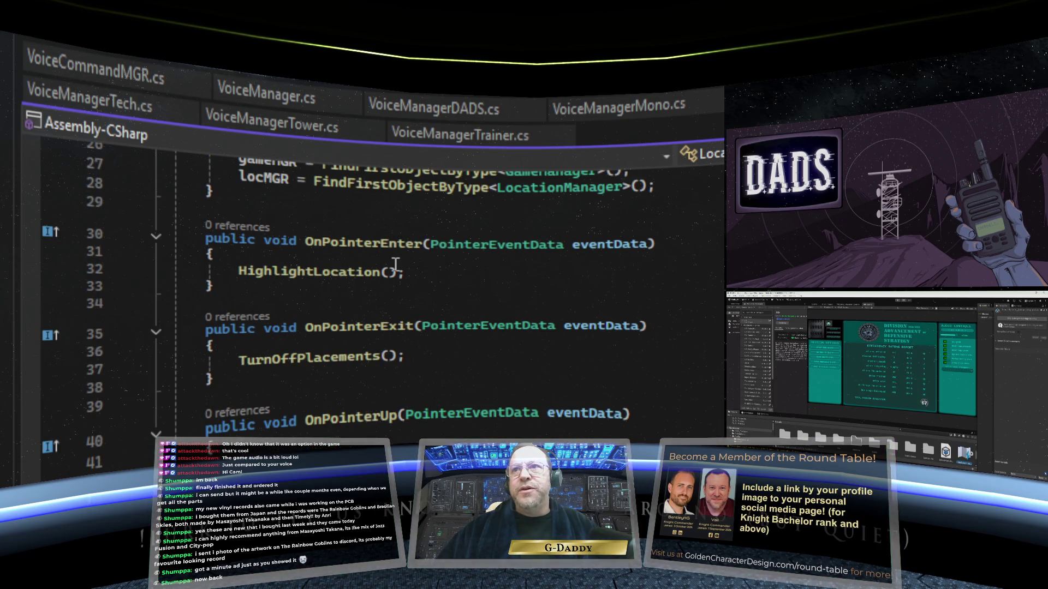
pyautogui.click(360, 255)
pyautogui.press('Return')
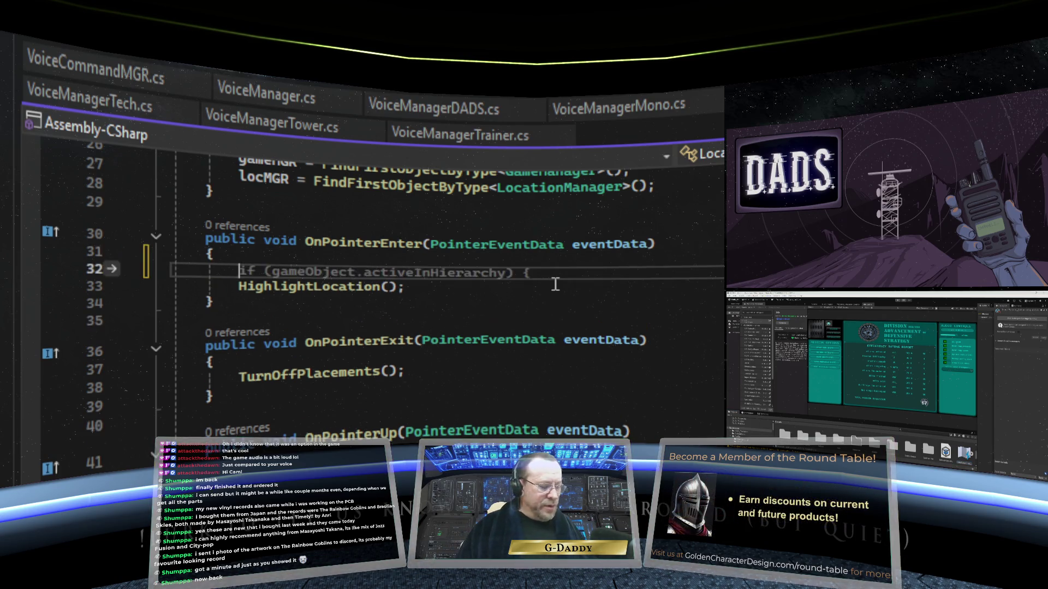
pyautogui.write('Debug.')
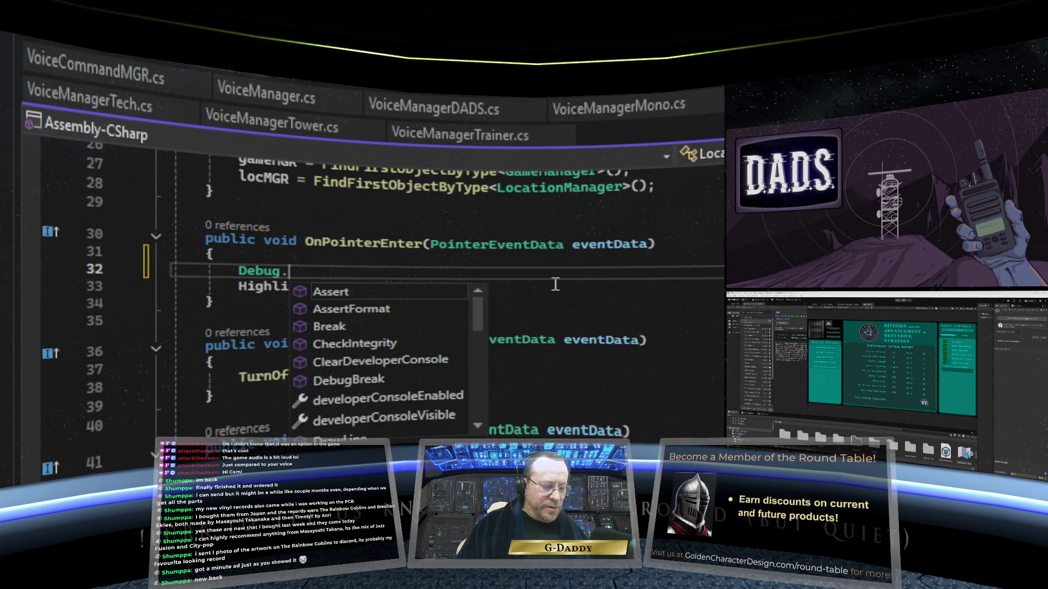
pyautogui.write('Log(')
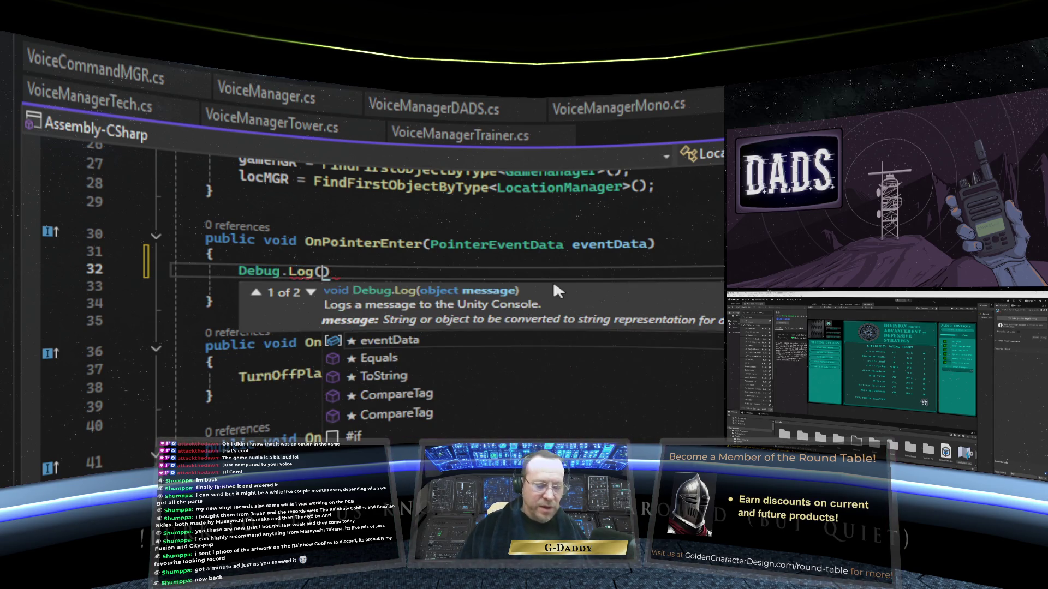
pyautogui.write('"on poin')
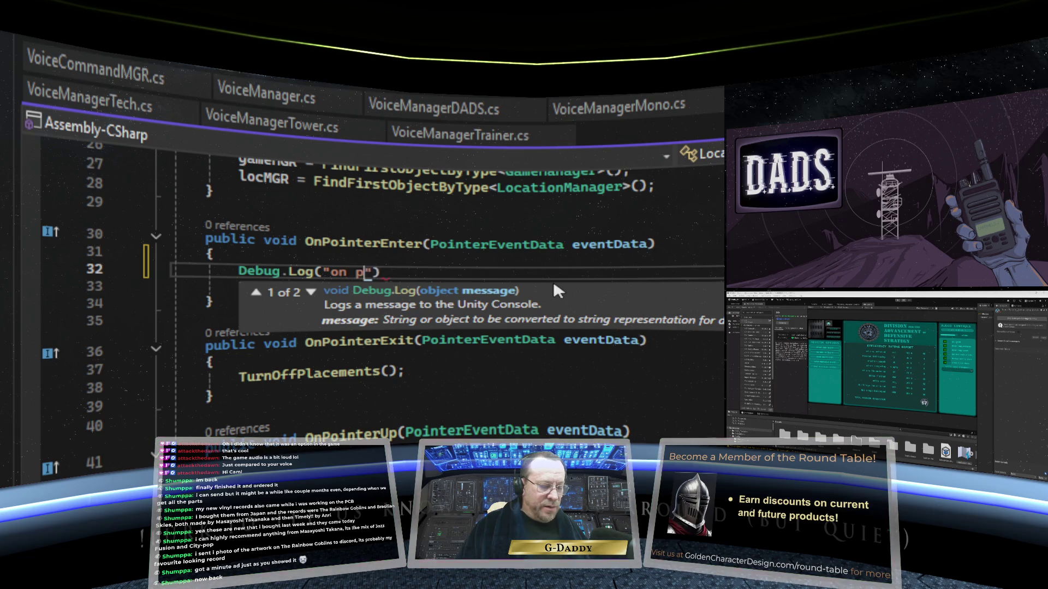
pyautogui.write('ter enter tr')
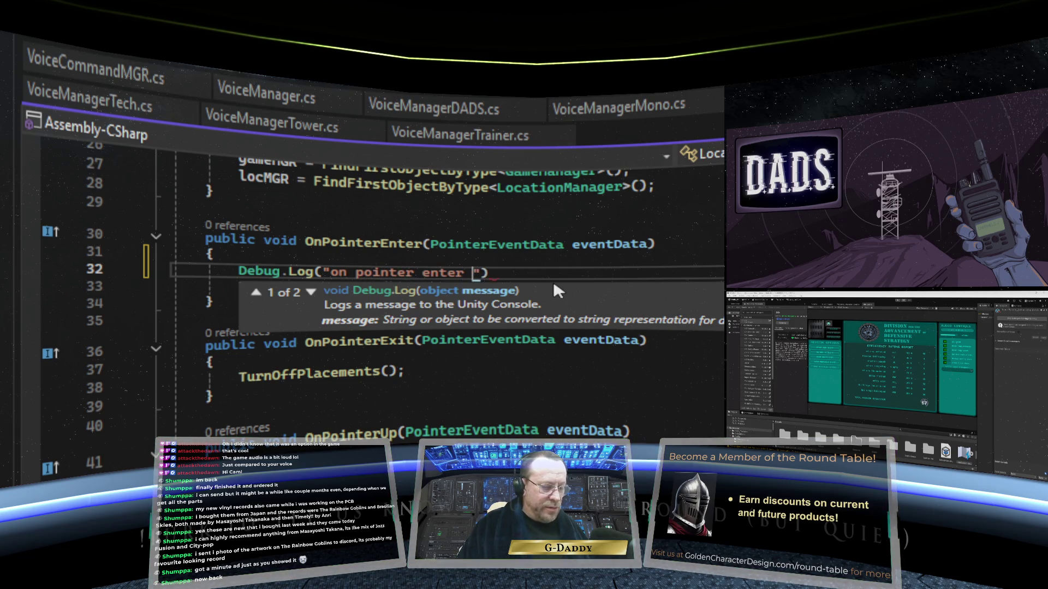
pyautogui.write('iggered);')
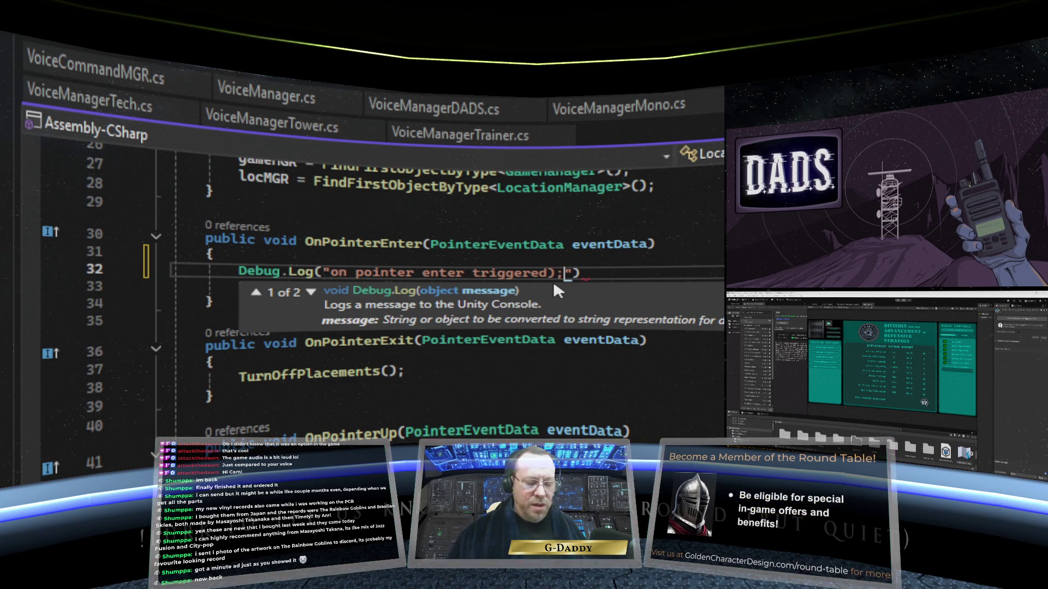
pyautogui.click(662, 272)
pyautogui.press('Return')
pyautogui.write('HighlightLocation();')
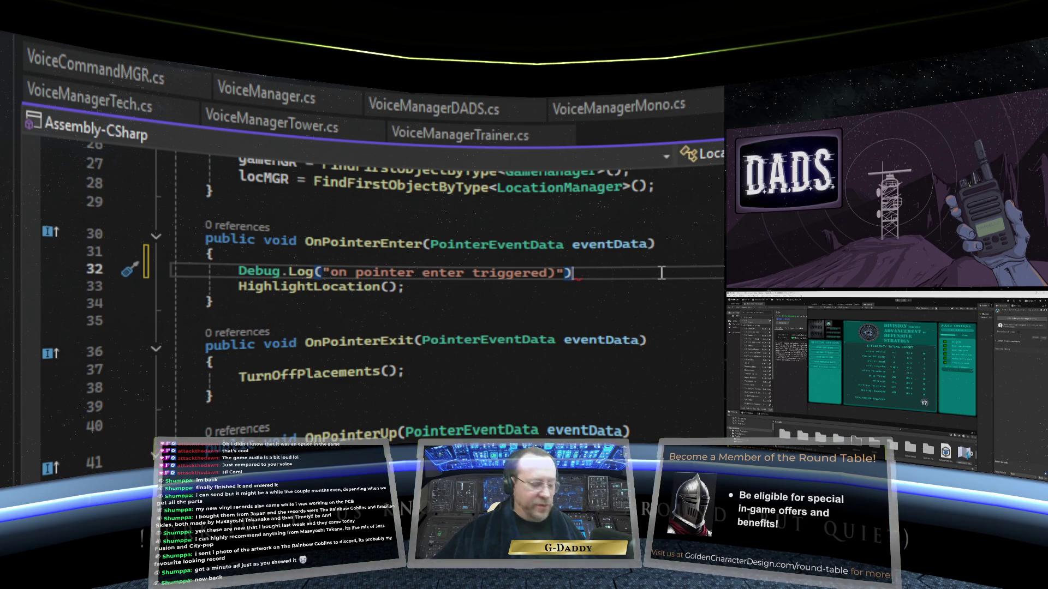
pyautogui.write(';')
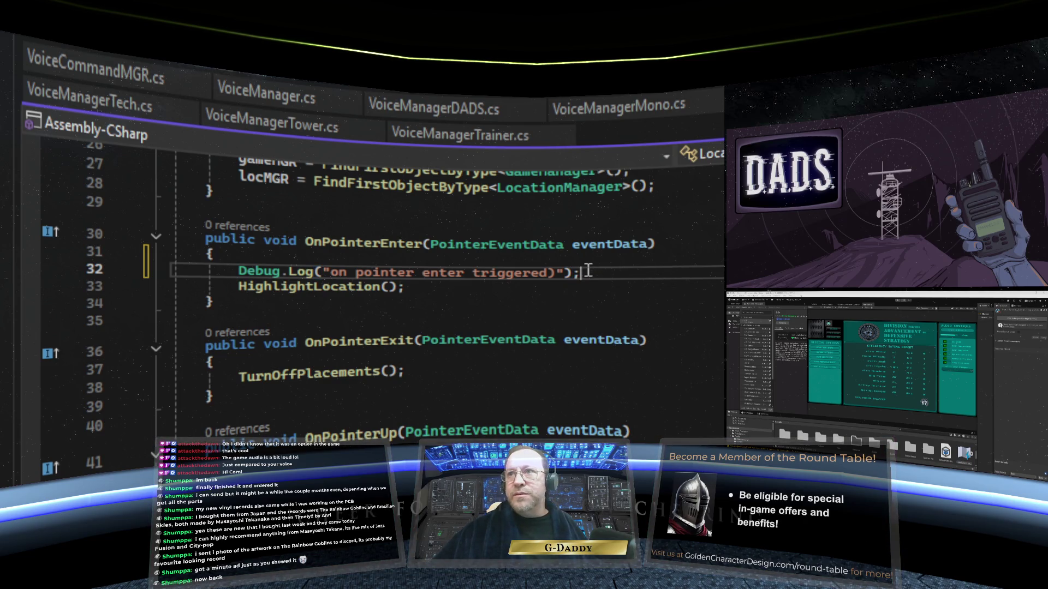
pyautogui.moveTo(580, 273); pyautogui.dragTo(322, 271)
pyautogui.doubleClick(257, 271)
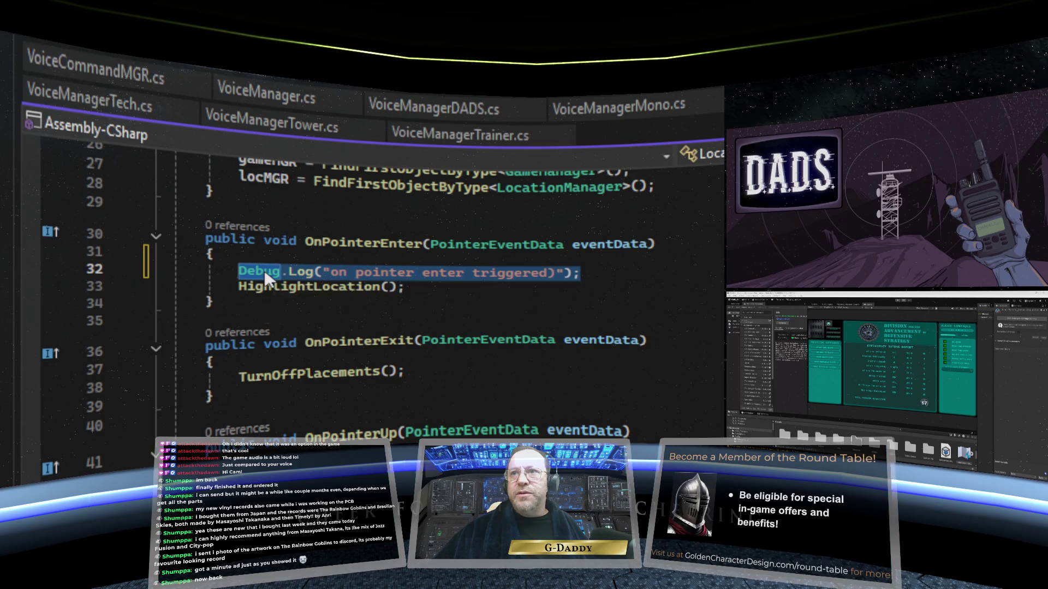
pyautogui.rightClick(265, 275)
pyautogui.press('Escape')
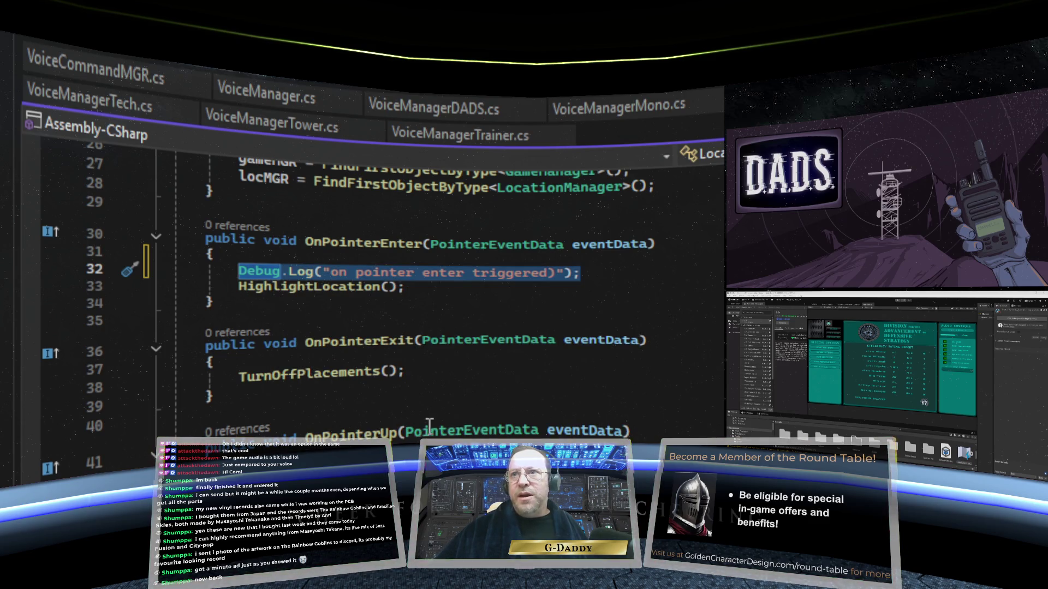
# - Paste the log line into OnPointerExit, change 'enter' to 'exit', and save the script
pyautogui.click(321, 361)
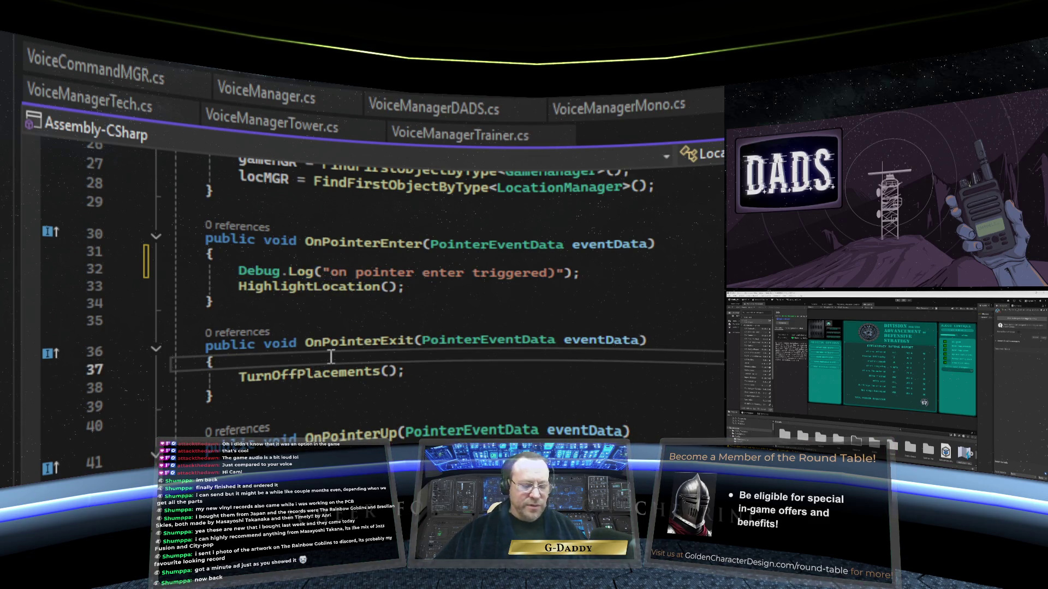
pyautogui.press('Return')
pyautogui.rightClick(291, 373)
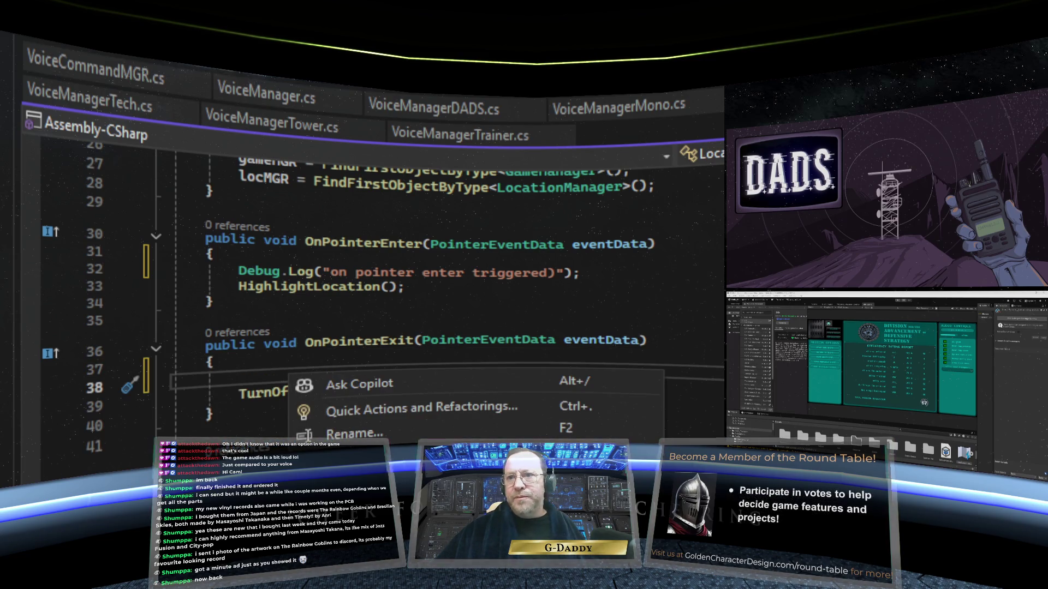
pyautogui.hotkey('ctrl', 'v')
pyautogui.doubleClick(432, 375)
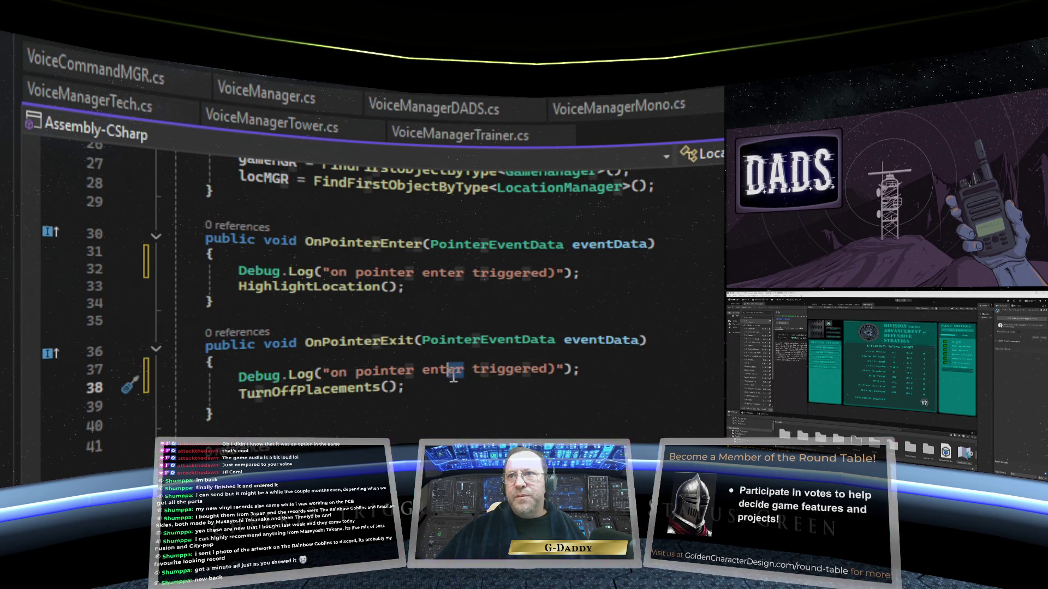
pyautogui.write('exit')
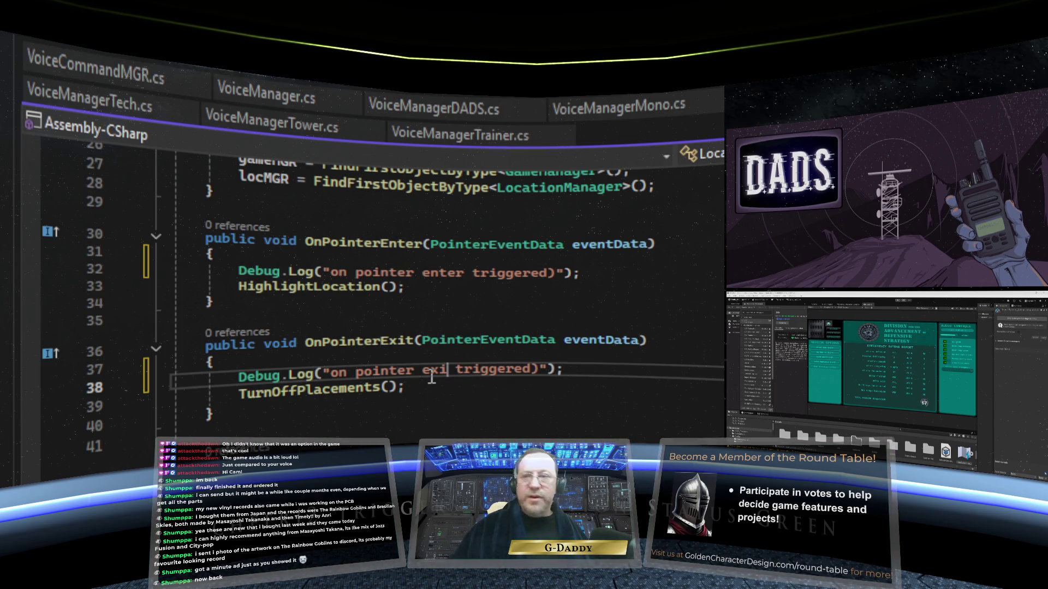
pyautogui.press('Down')
pyautogui.press('Down')
pyautogui.press('Down')
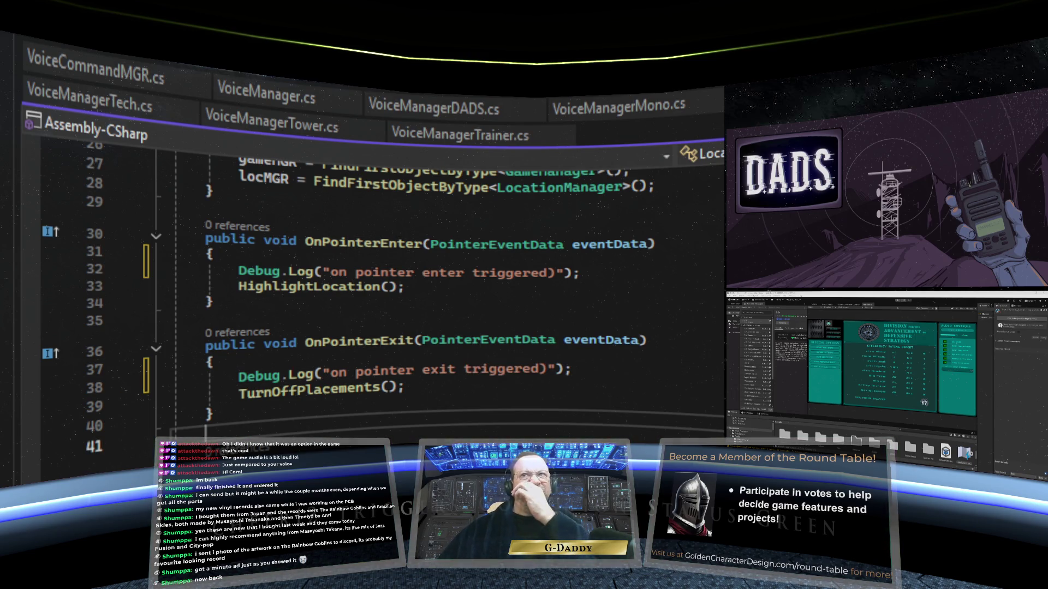
pyautogui.hotkey('ctrl', 's')
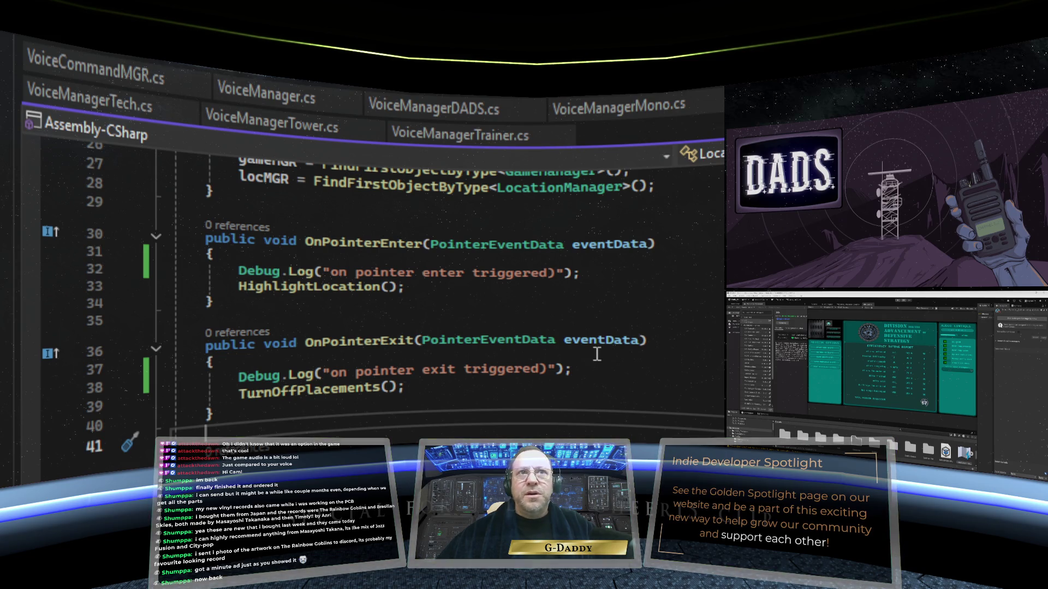
pyautogui.hotkey('alt', 'Tab')
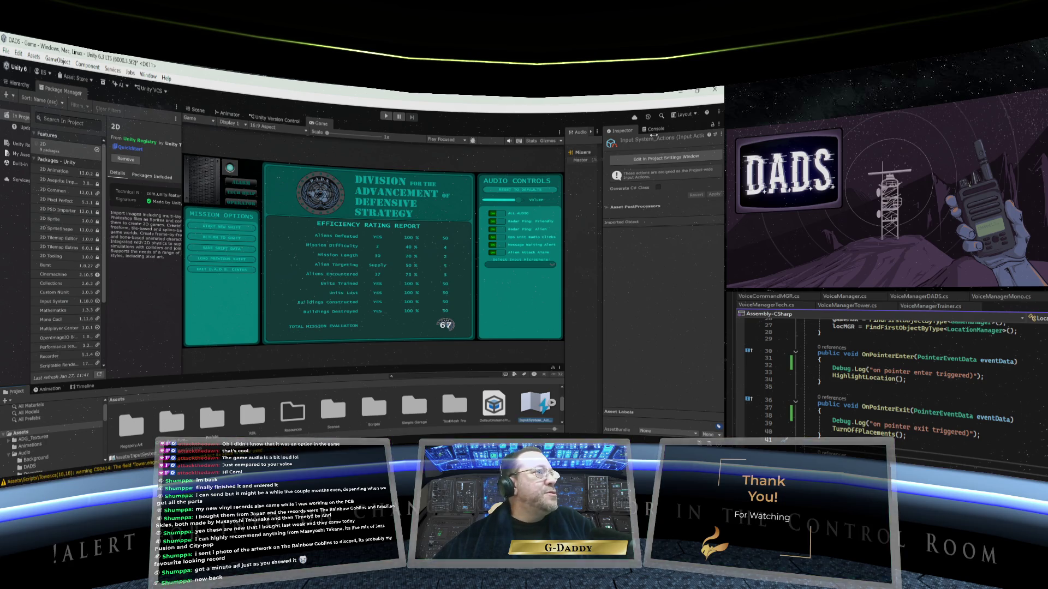
# - Show a widened Console beside the Game view, enter play mode, and start a new shift
pyautogui.click(656, 130)
pyautogui.moveTo(601, 181); pyautogui.dragTo(537, 190)
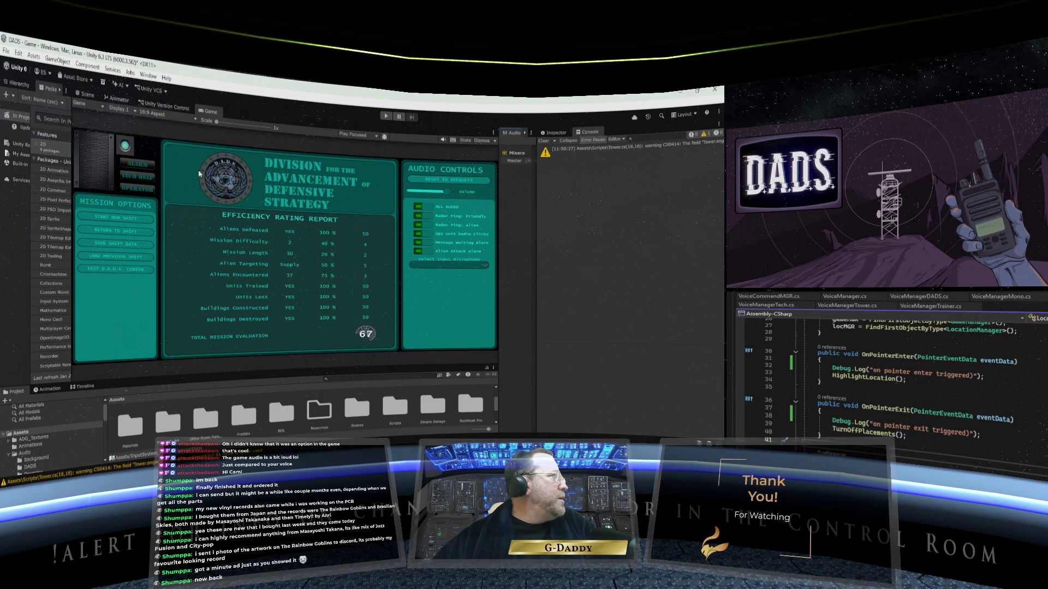
pyautogui.rightClick(208, 115)
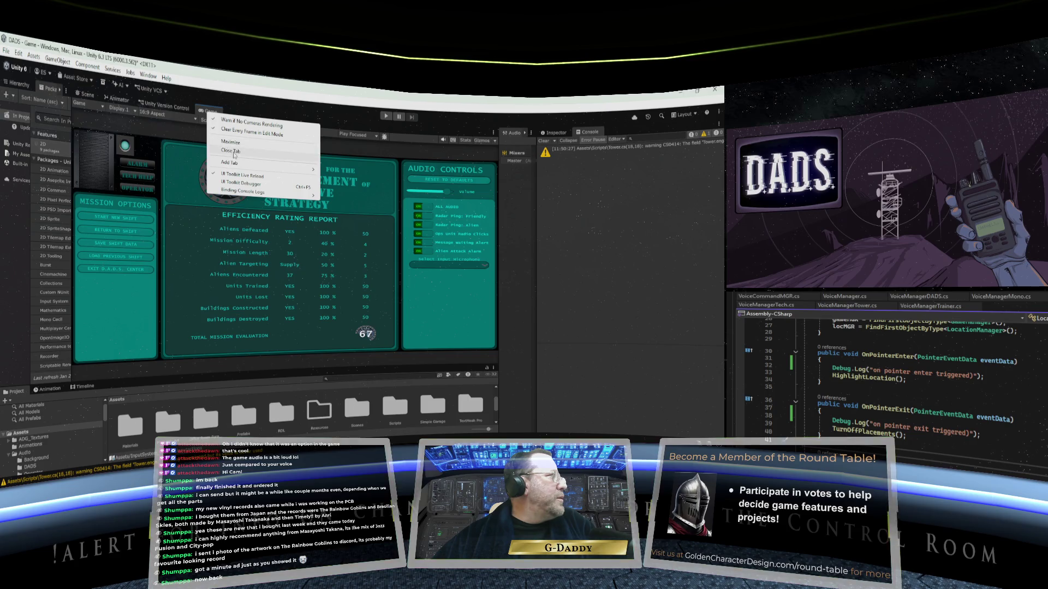
pyautogui.click(216, 107)
pyautogui.click(387, 117)
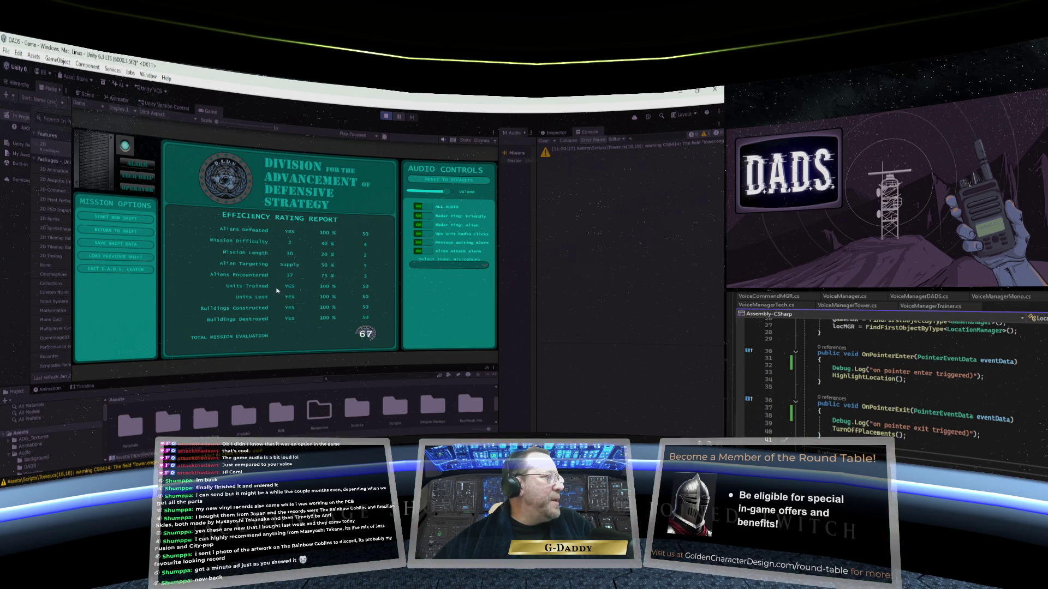
pyautogui.click(277, 291)
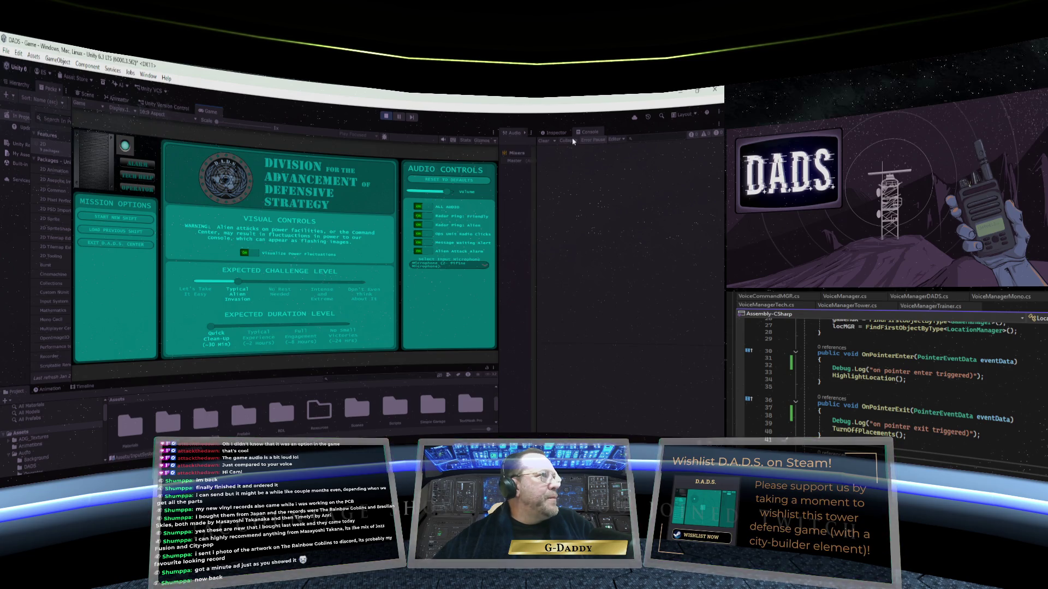
# - Enter the radar view and assign the R&D facility the support-efficiency research task
pyautogui.click(115, 217)
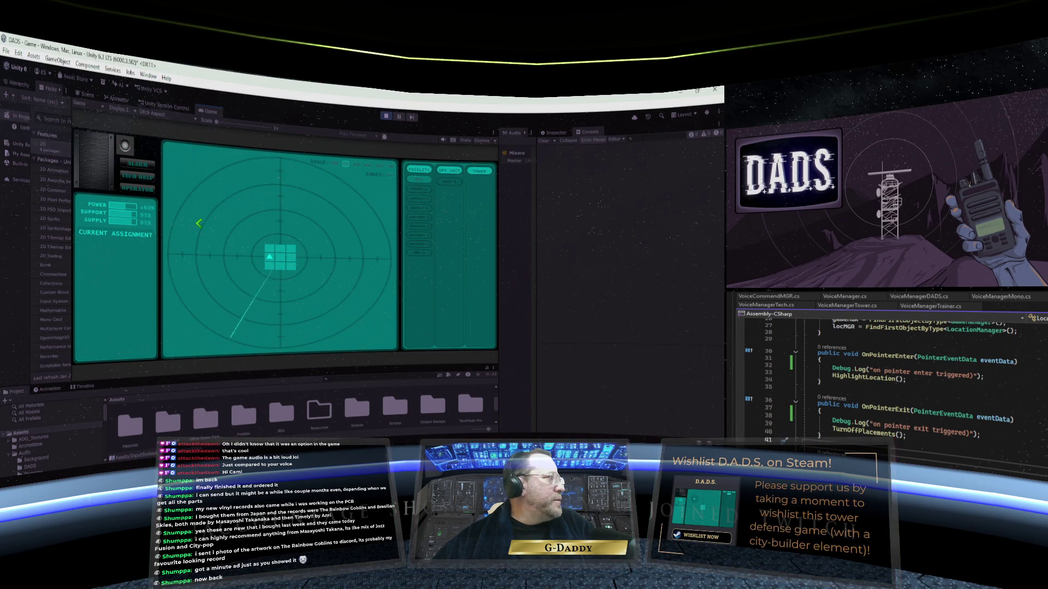
pyautogui.click(449, 181)
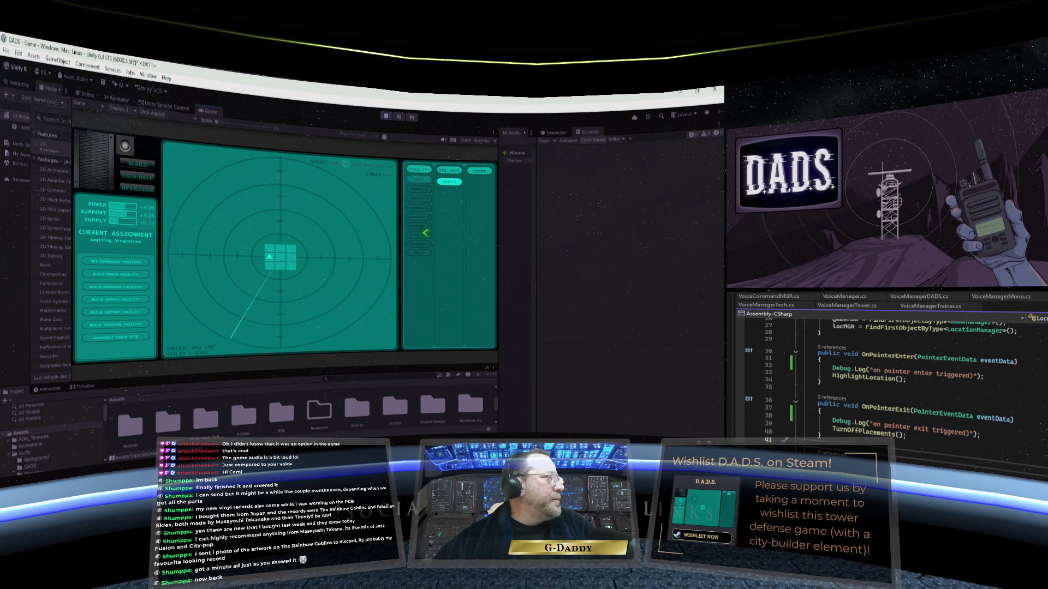
pyautogui.click(419, 252)
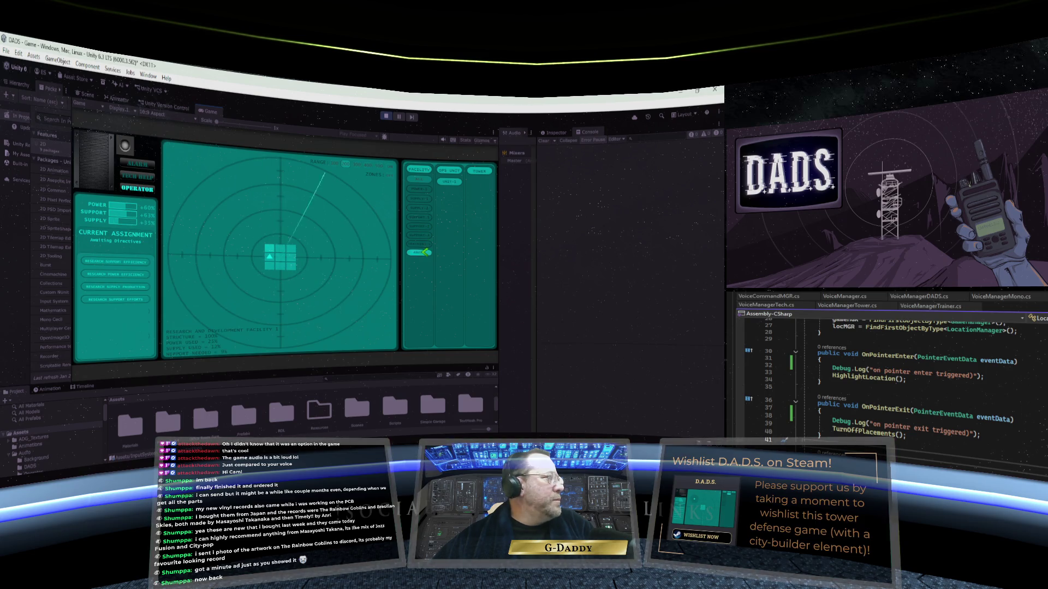
pyautogui.click(130, 260)
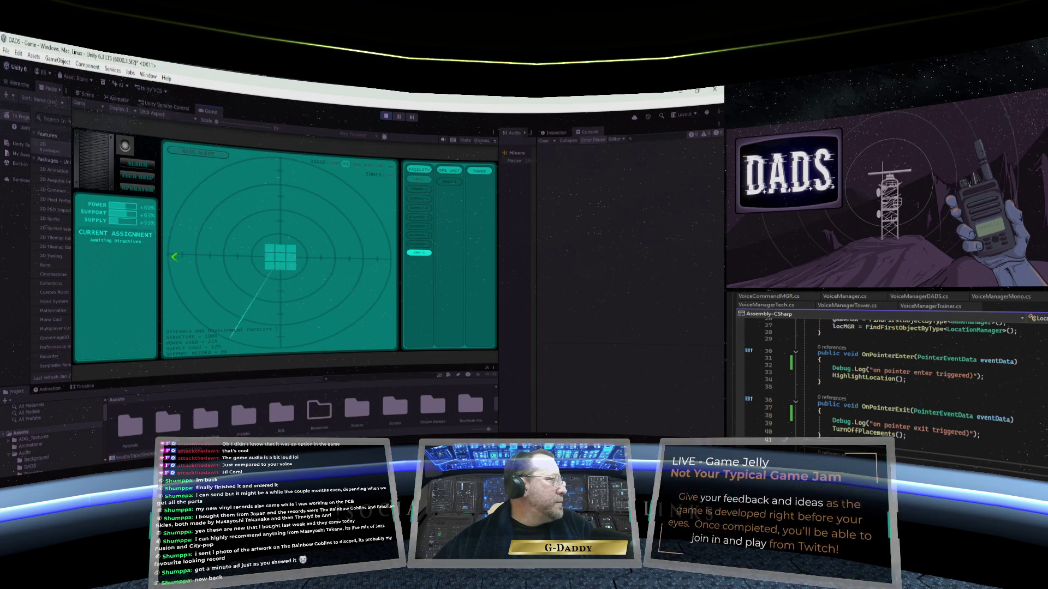
pyautogui.click(425, 228)
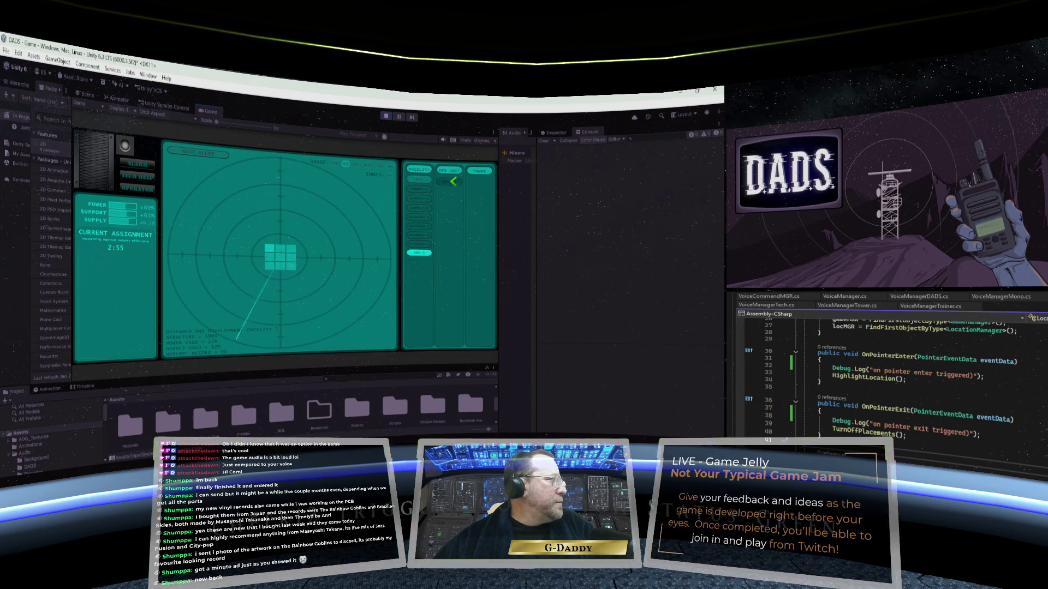
# - Select special ops unit UNIT-1 and order it to build a supply facility
pyautogui.click(451, 182)
pyautogui.click(421, 189)
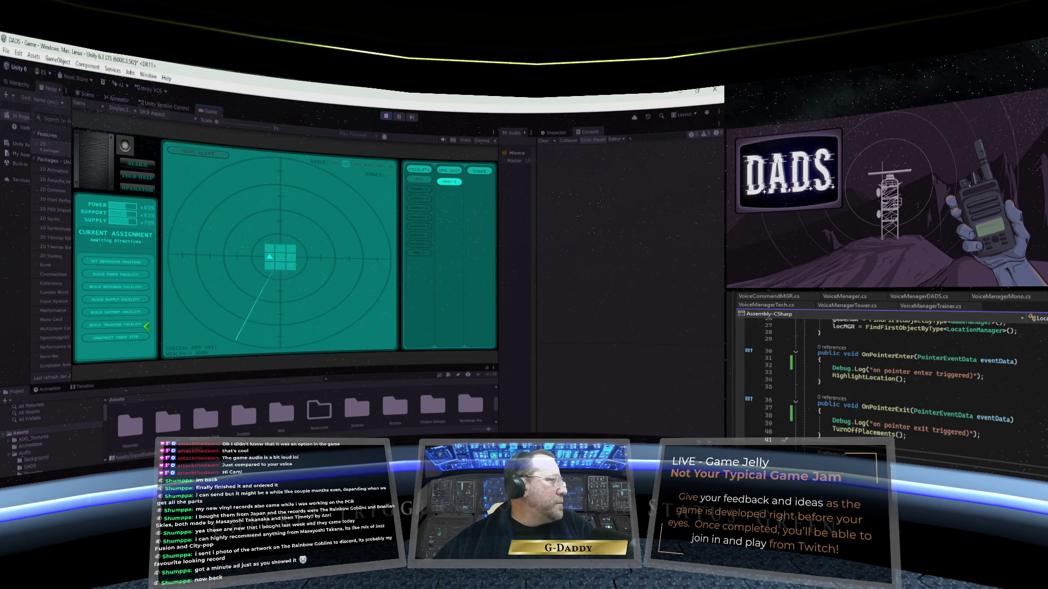
pyautogui.click(128, 300)
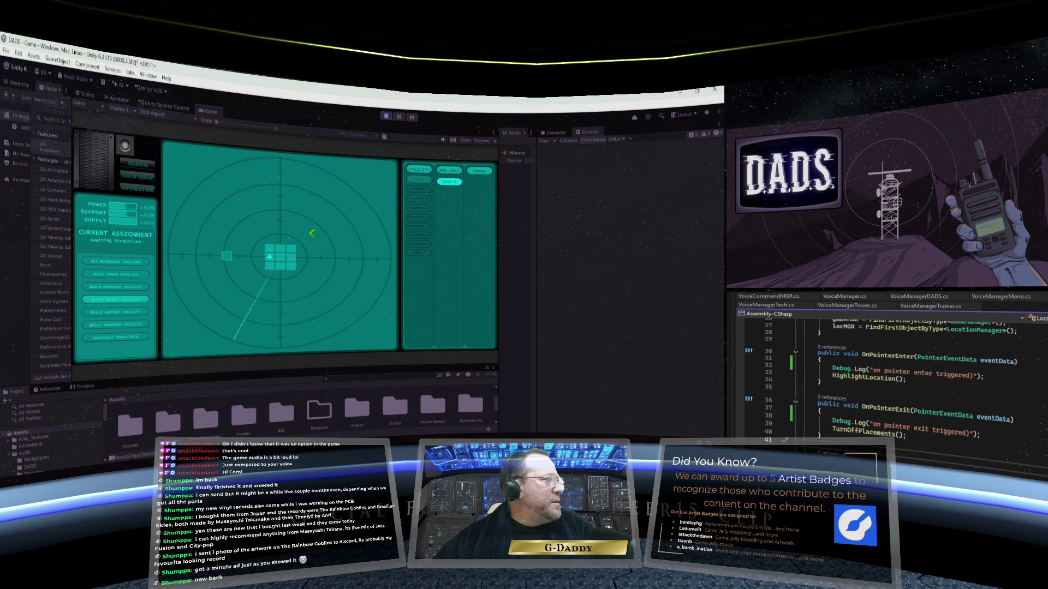
# - Confirm the supply facility's placement on the radar to start Facility Construction
pyautogui.press('Return')
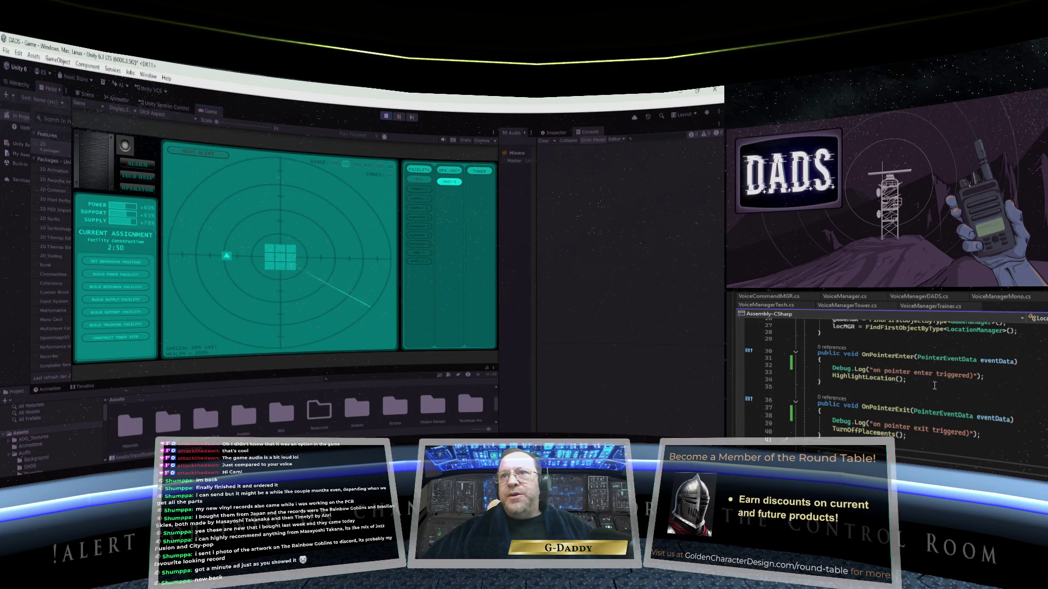
# - Focus the Unity editor and pause the DADS game to show its mission menu
pyautogui.scroll(2, 938, 445)
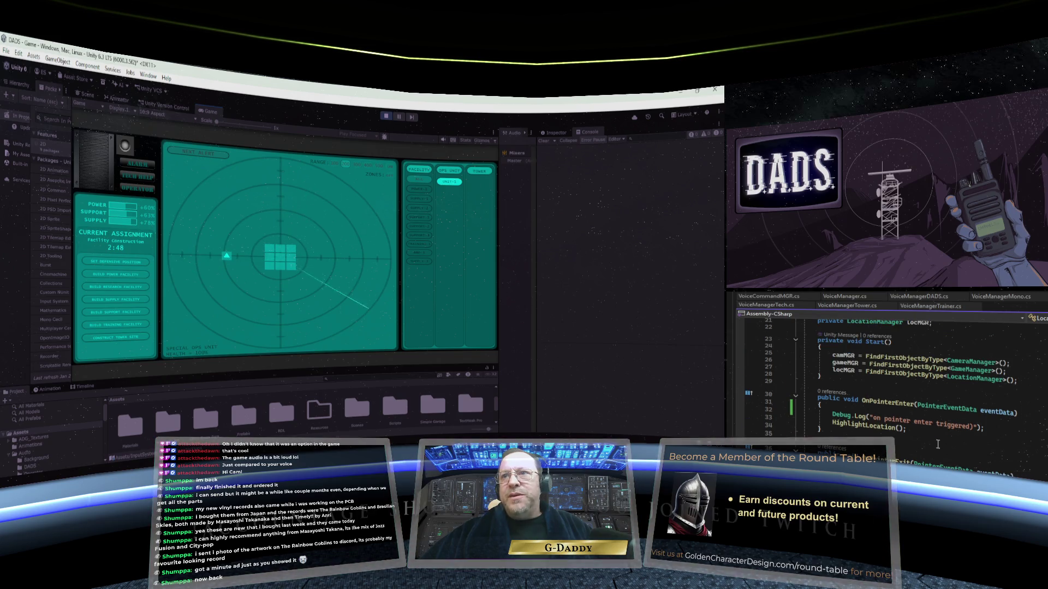
pyautogui.scroll(-2, 937, 445)
pyautogui.scroll(2, 937, 445)
pyautogui.scroll(-1, 937, 445)
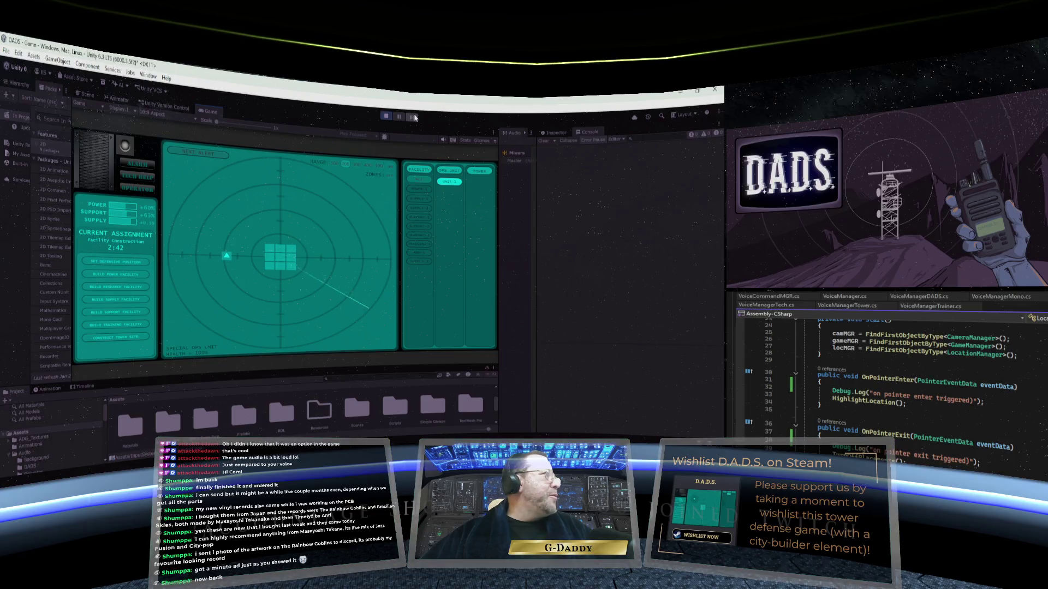
pyautogui.click(360, 157)
pyautogui.press('Escape')
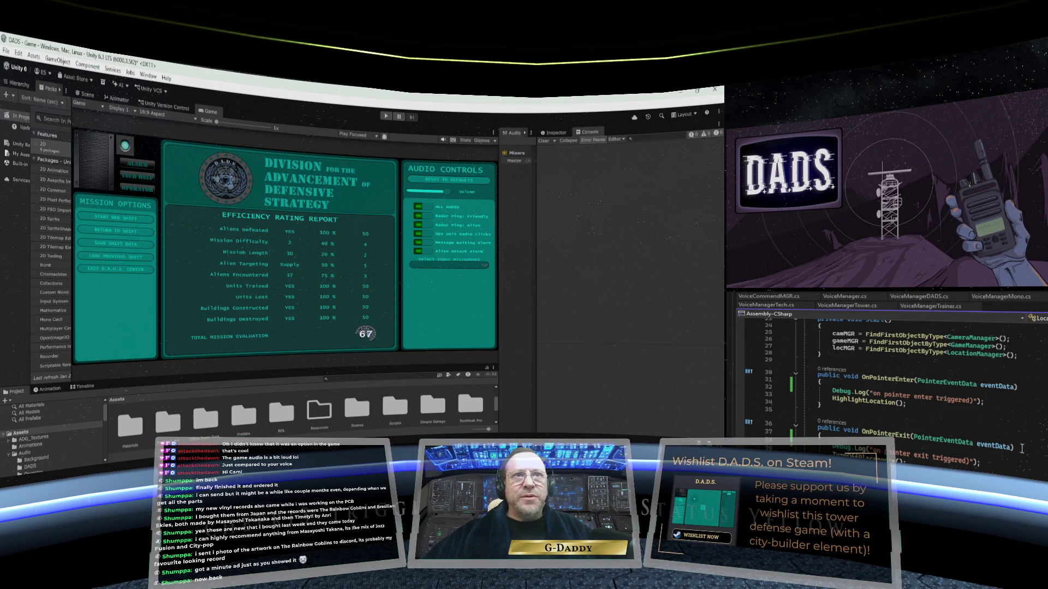
# - Widen the Package Manager details panel and slightly narrow its package list
pyautogui.scroll(-2, 1021, 448)
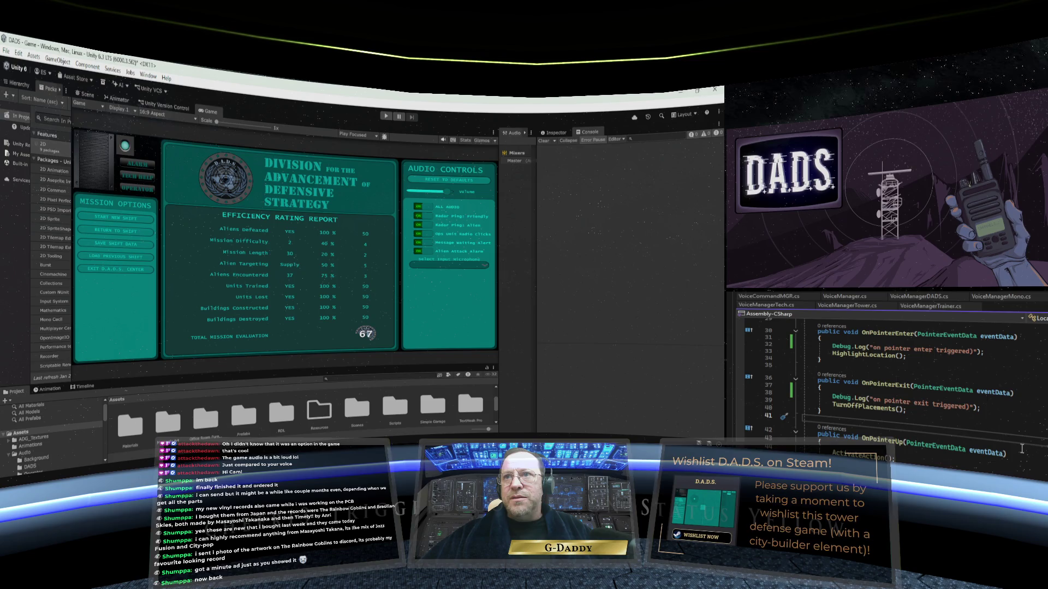
pyautogui.scroll(1, 1021, 449)
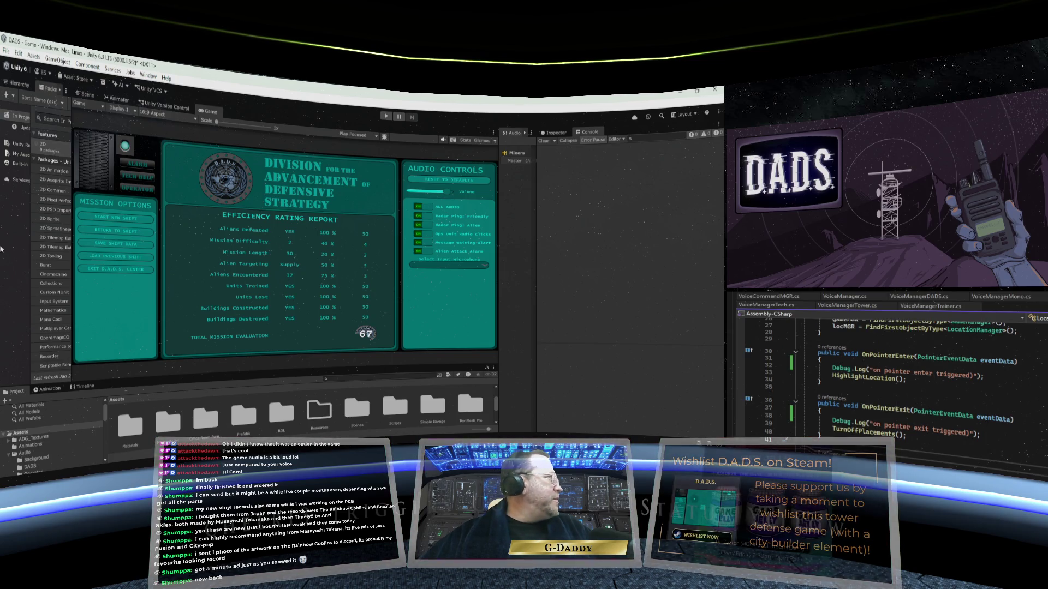
pyautogui.moveTo(72, 181); pyautogui.dragTo(99, 189)
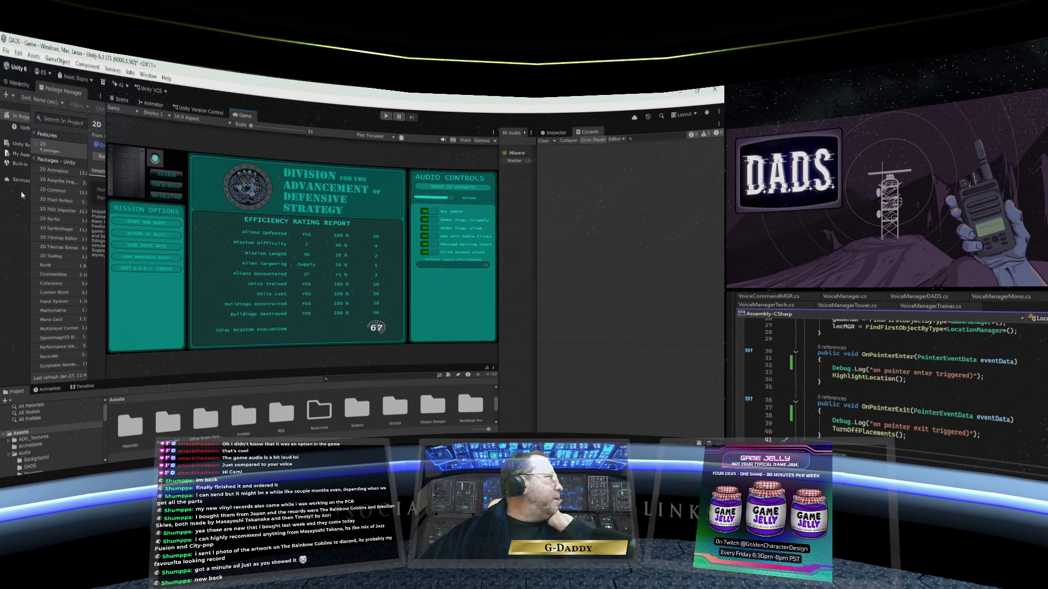
pyautogui.moveTo(30, 193); pyautogui.dragTo(55, 195)
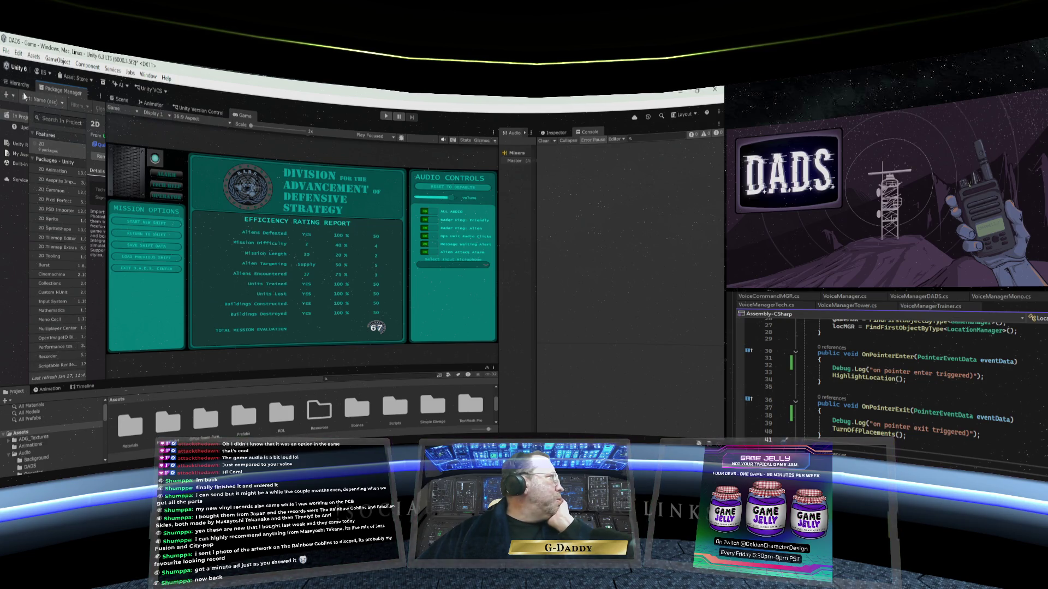
pyautogui.click(19, 84)
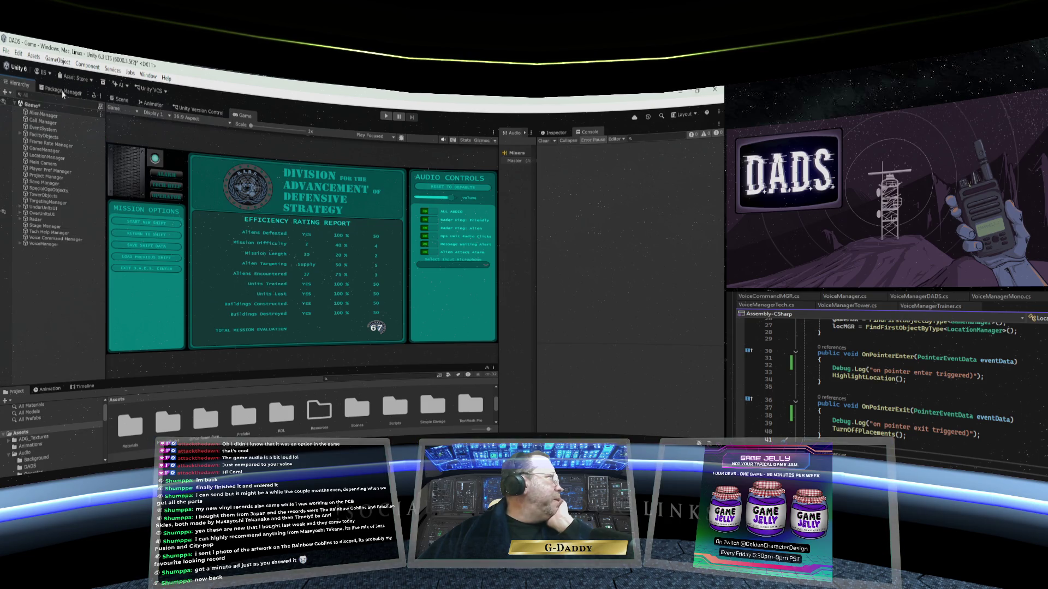
# - Review the Axes list in Project Settings' Input Manager, then close Project Settings
pyautogui.click(20, 56)
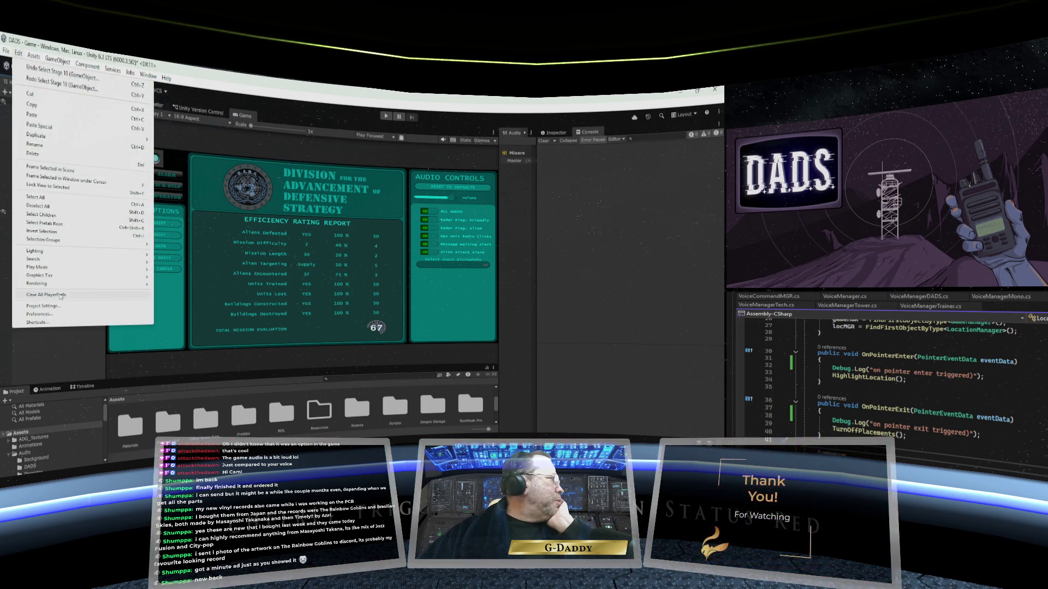
pyautogui.click(44, 306)
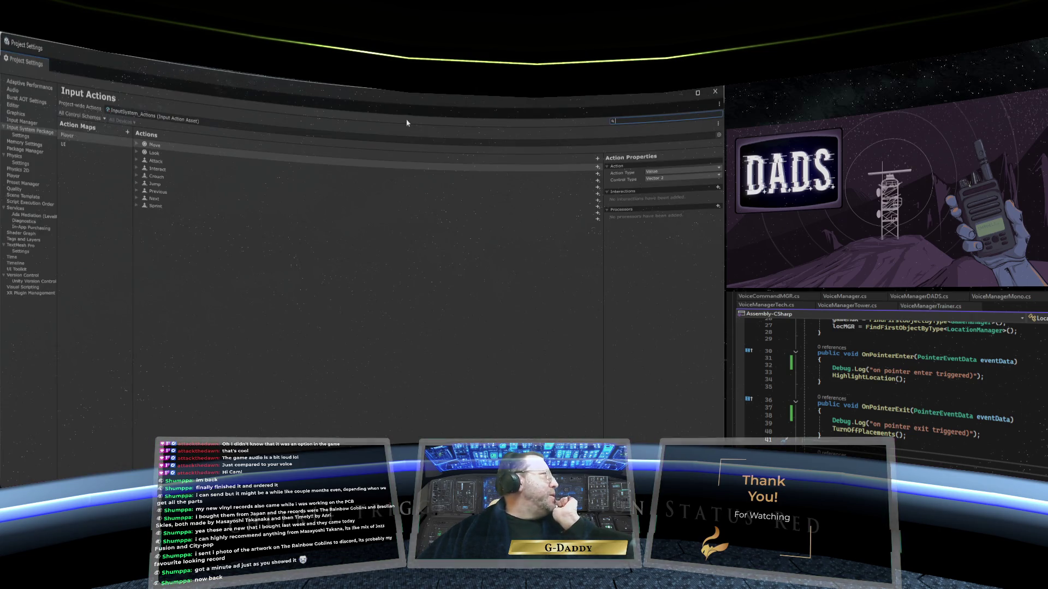
pyautogui.click(23, 122)
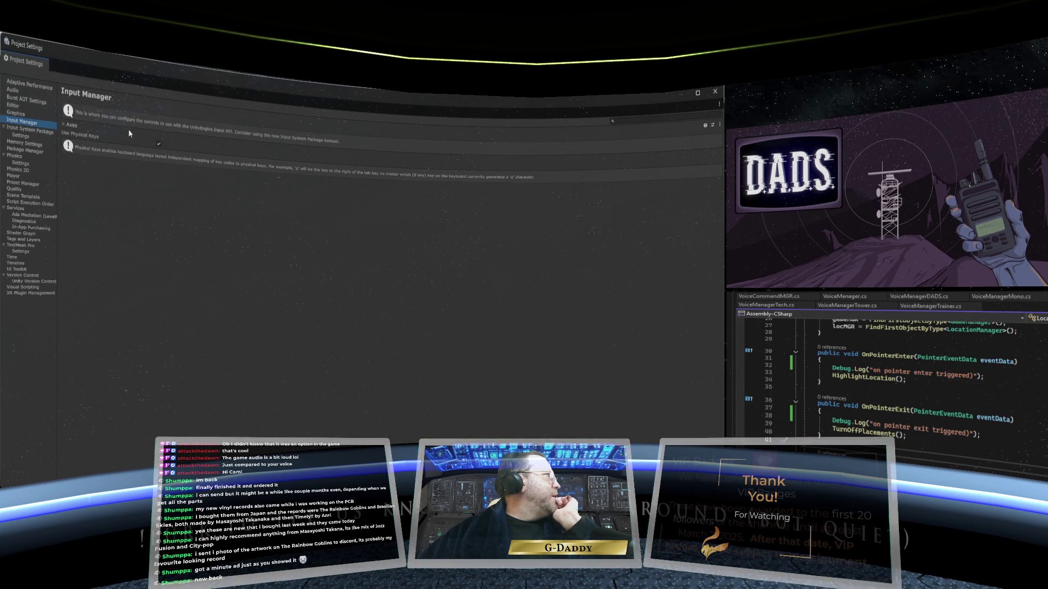
pyautogui.click(64, 125)
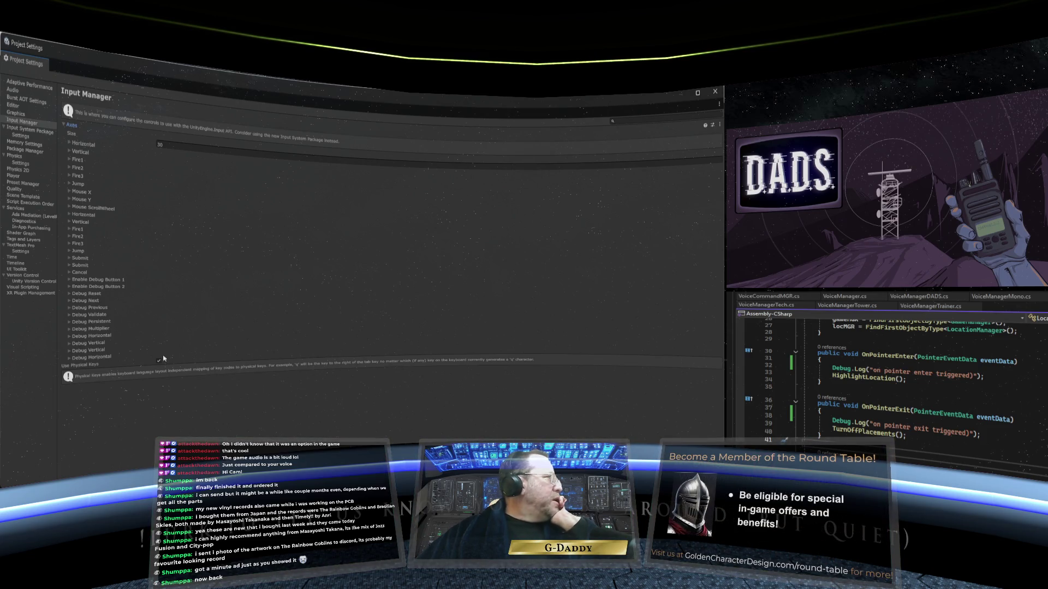
pyautogui.click(63, 125)
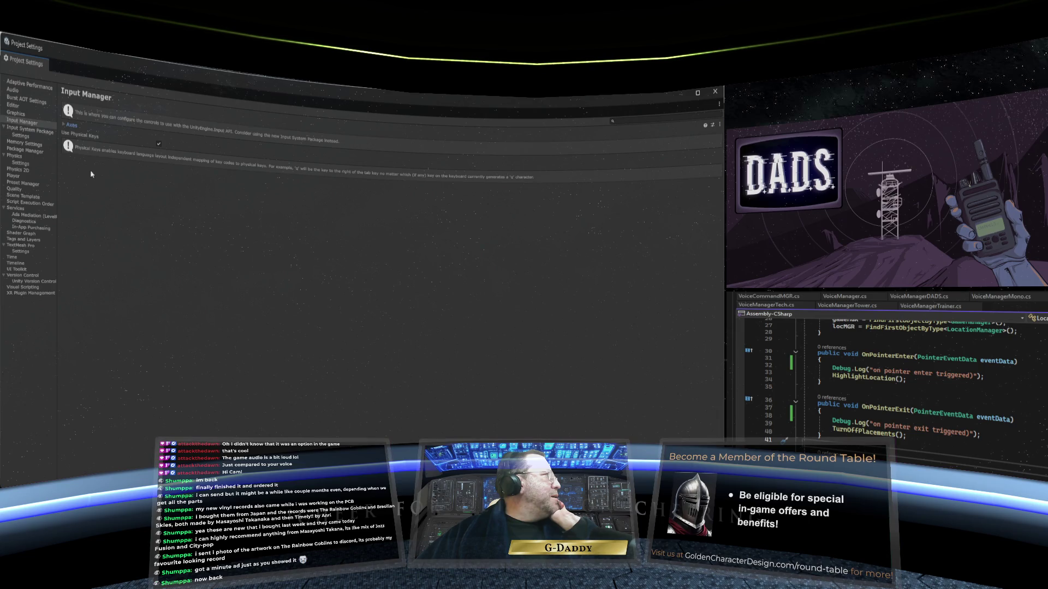
pyautogui.click(64, 126)
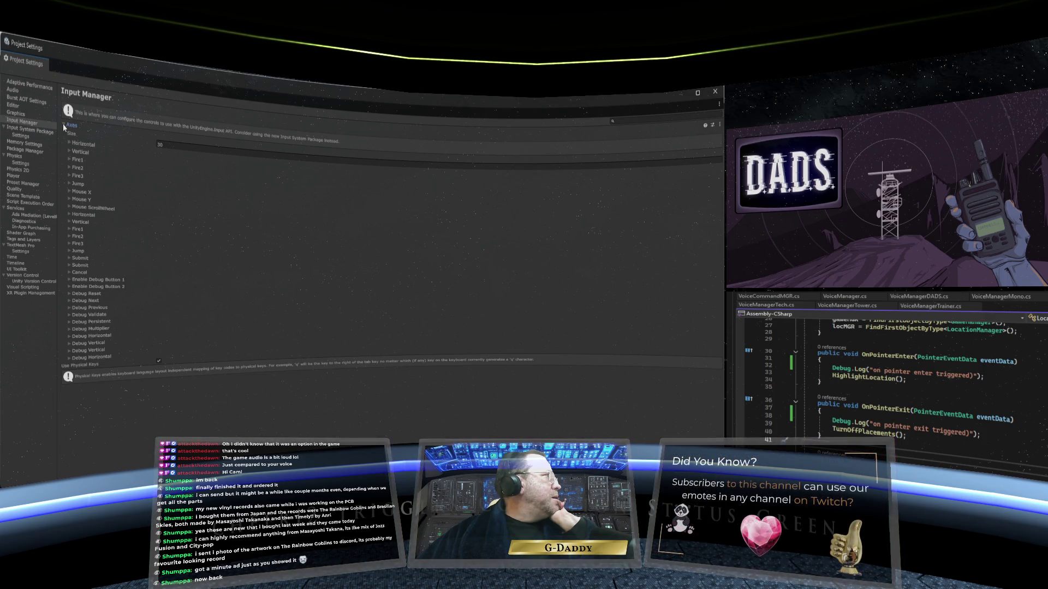
pyautogui.click(64, 126)
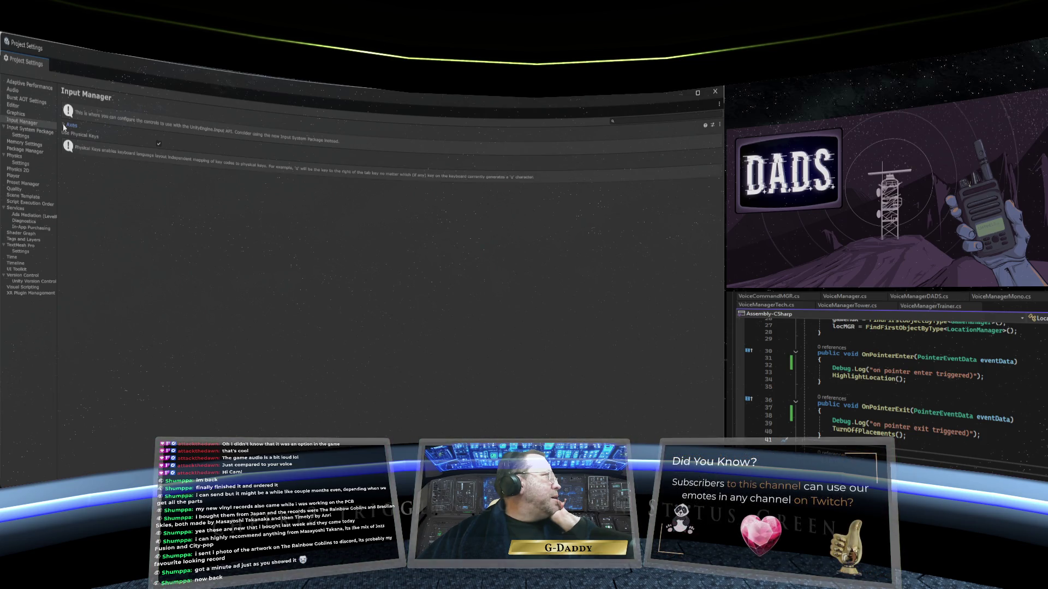
pyautogui.click(715, 91)
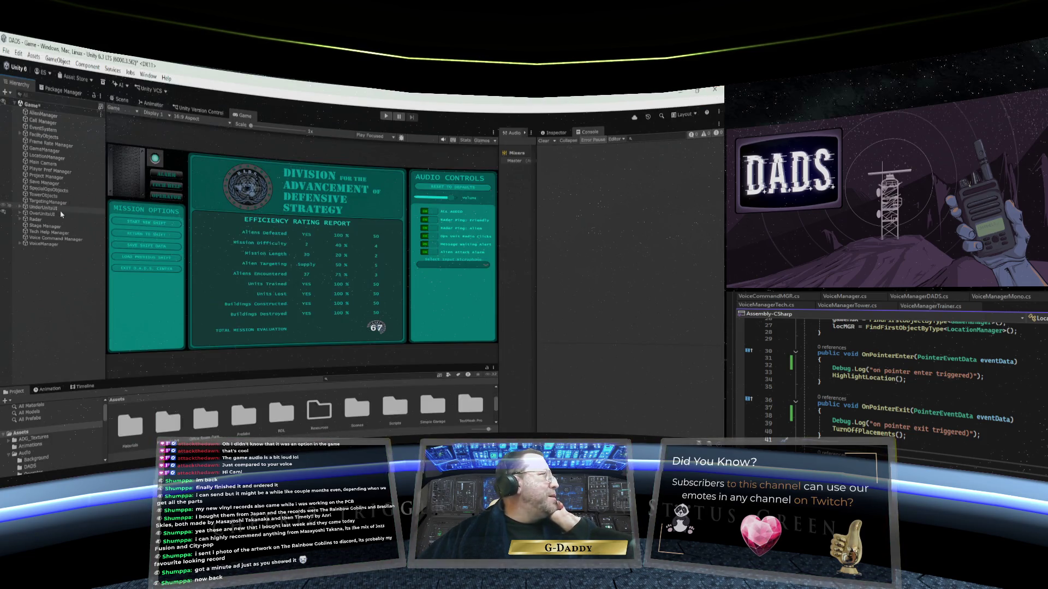
pyautogui.click(60, 90)
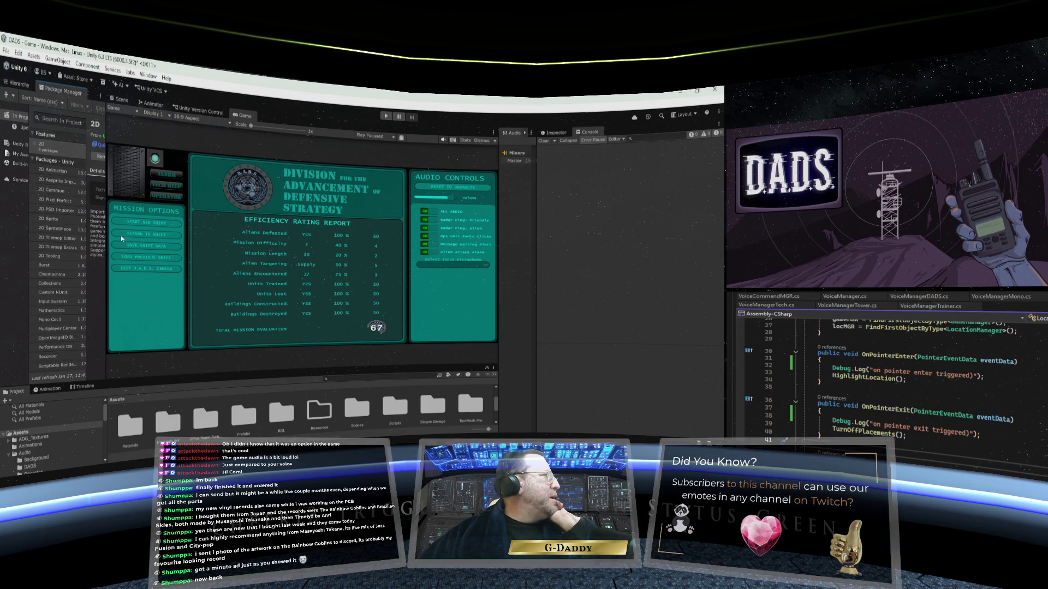
# - Widen the Package Manager panels and view the Input System package details
pyautogui.moveTo(108, 236); pyautogui.dragTo(201, 237)
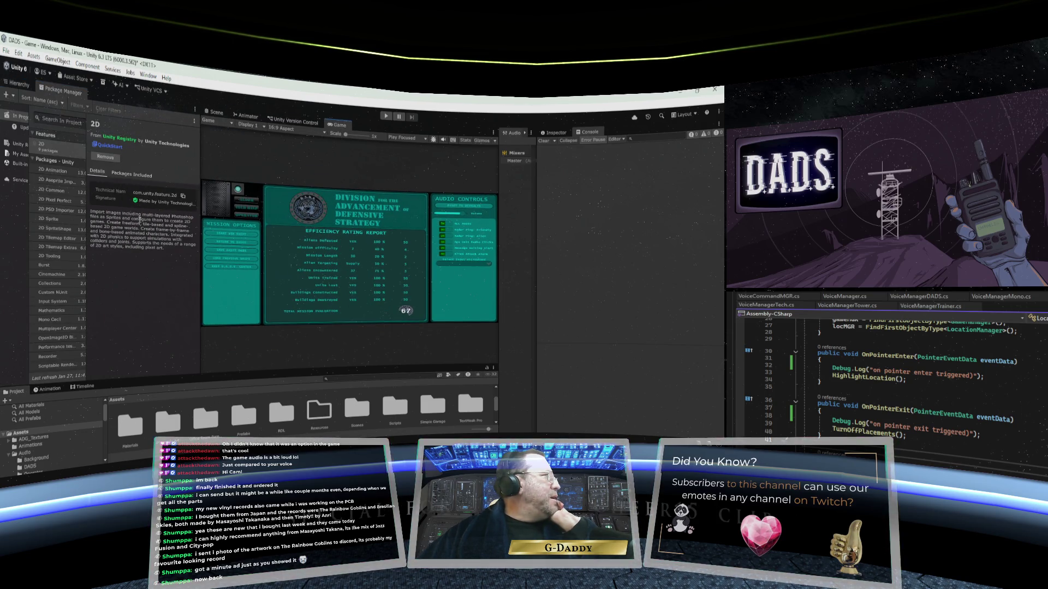
pyautogui.scroll(-3, 58, 218)
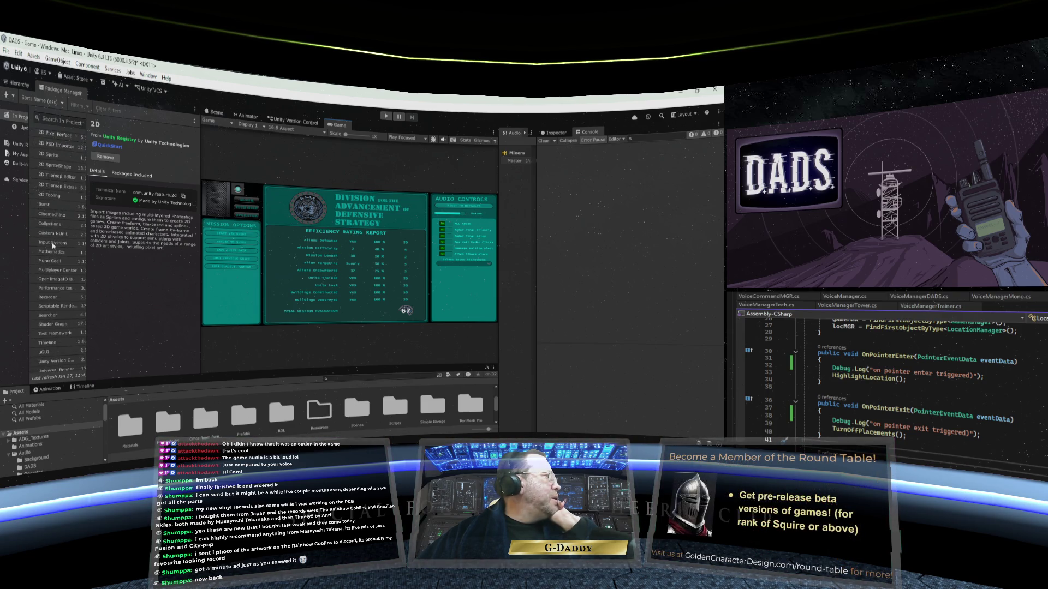
pyautogui.click(54, 244)
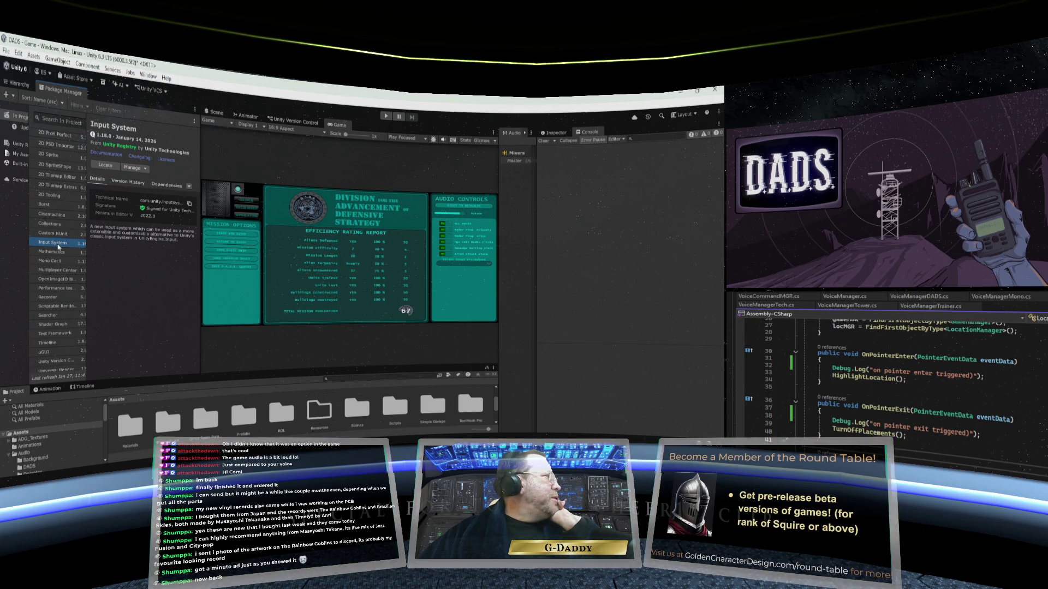
pyautogui.moveTo(83, 250); pyautogui.dragTo(128, 251)
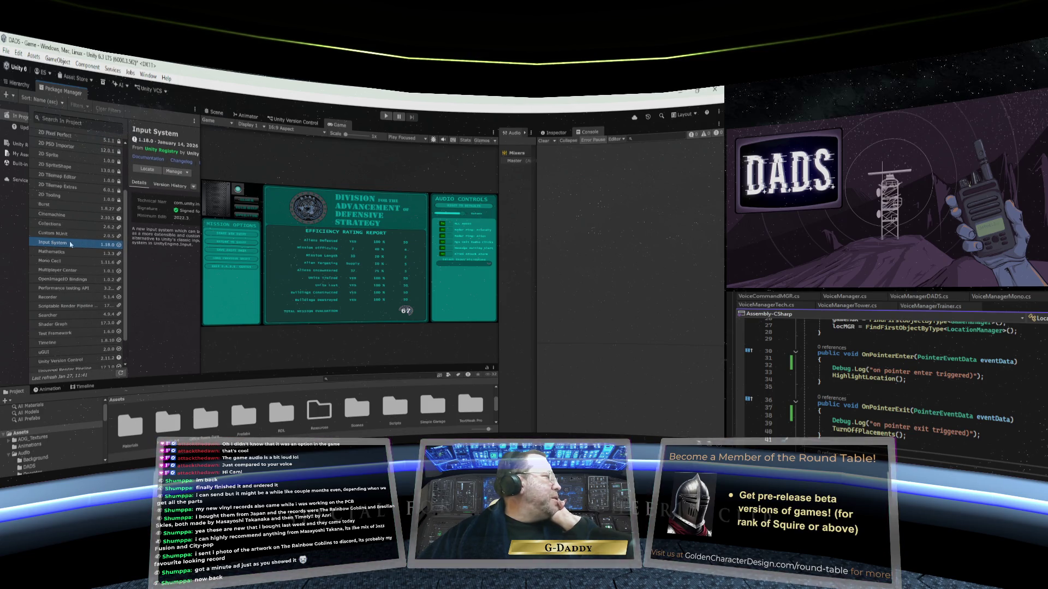
pyautogui.scroll(3, 64, 244)
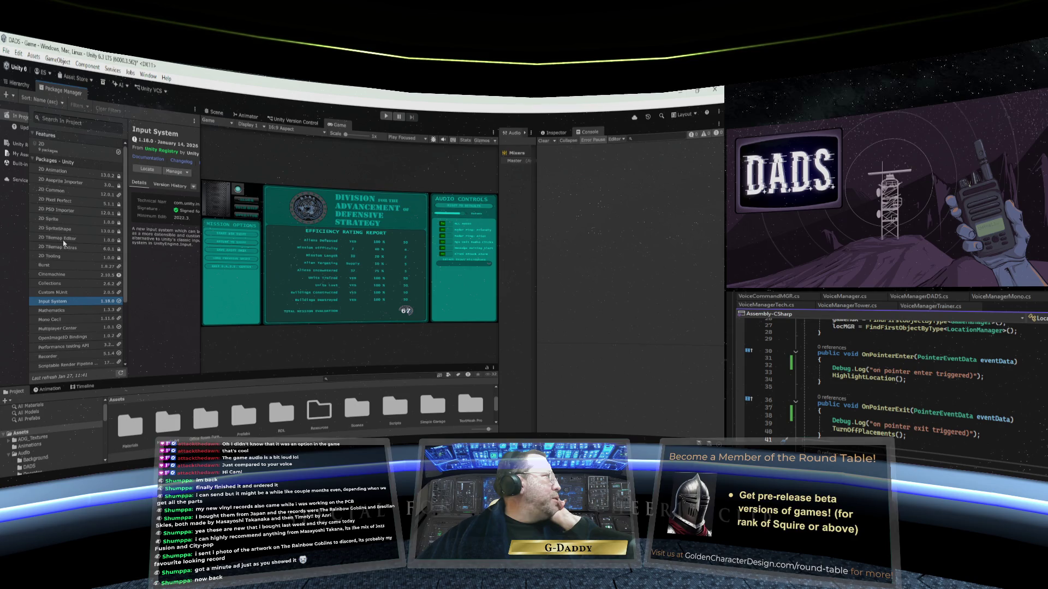
# - Browse the Unity Registry, Built-in and In Project lists, then filter to Updates
pyautogui.click(17, 144)
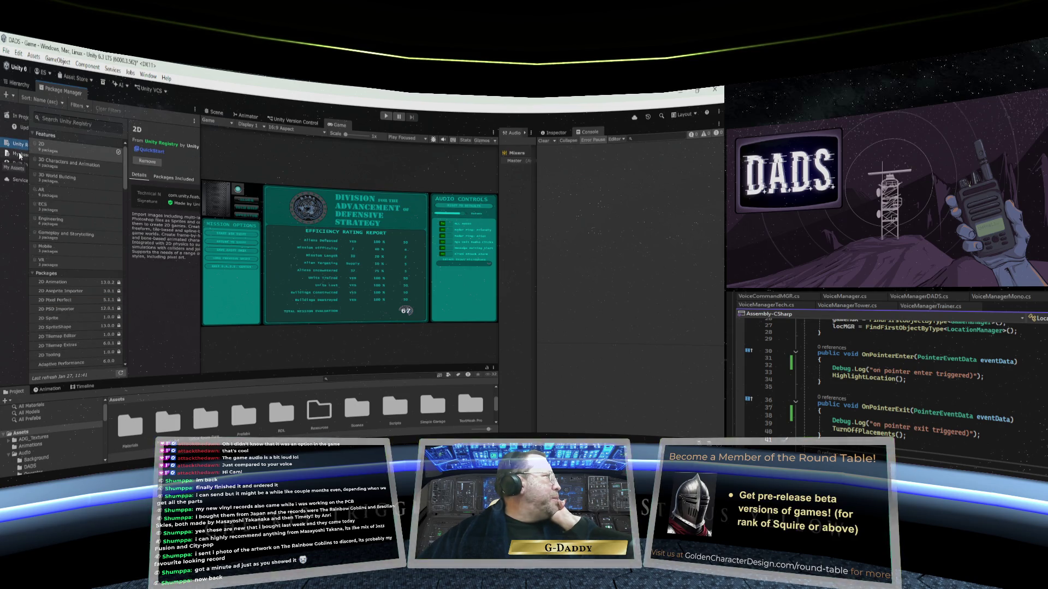
pyautogui.click(20, 163)
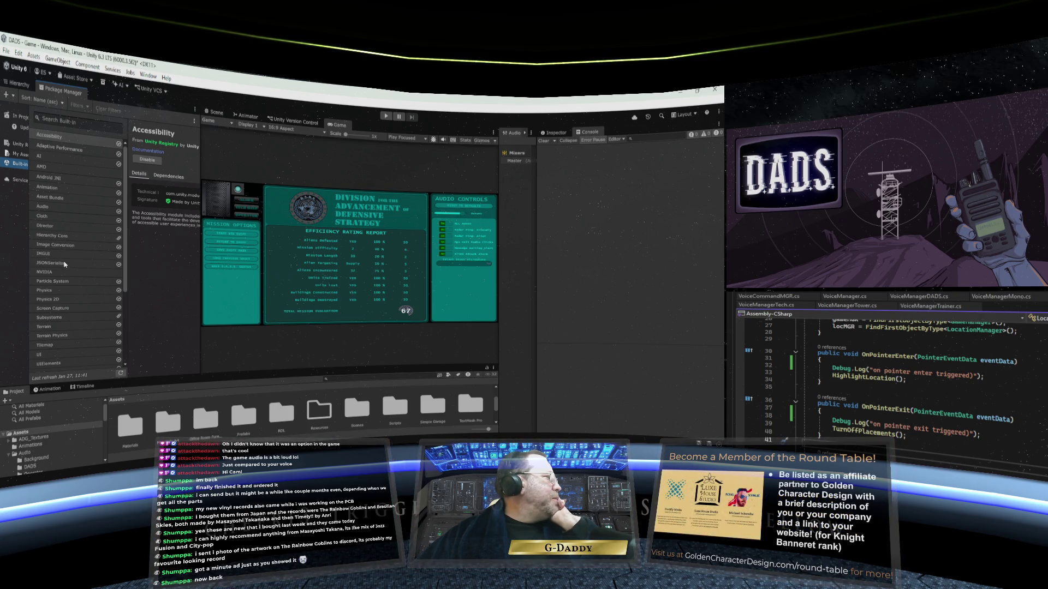
pyautogui.scroll(-3, 65, 265)
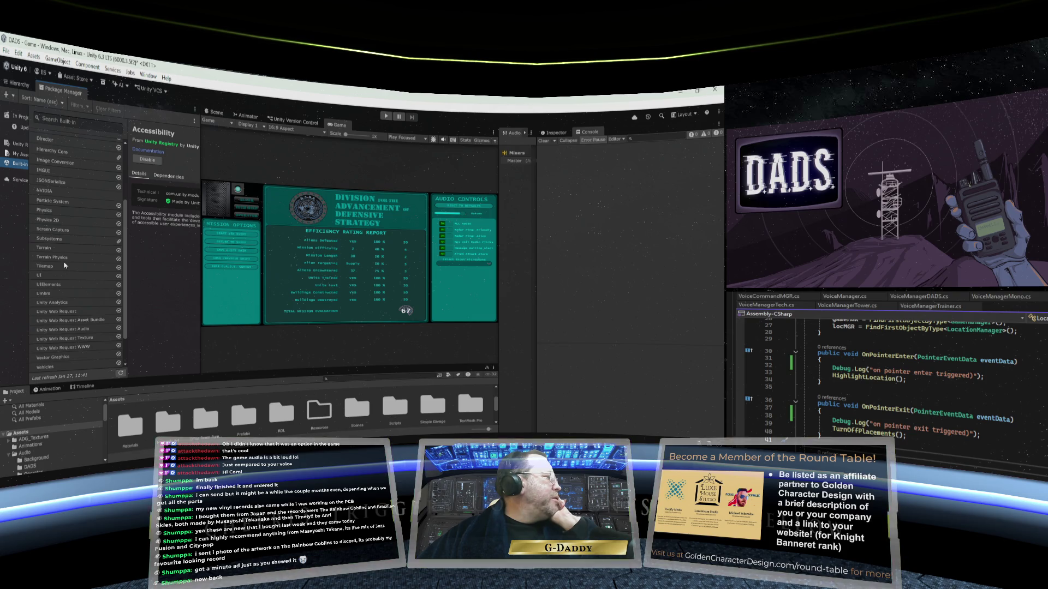
pyautogui.scroll(3, 65, 265)
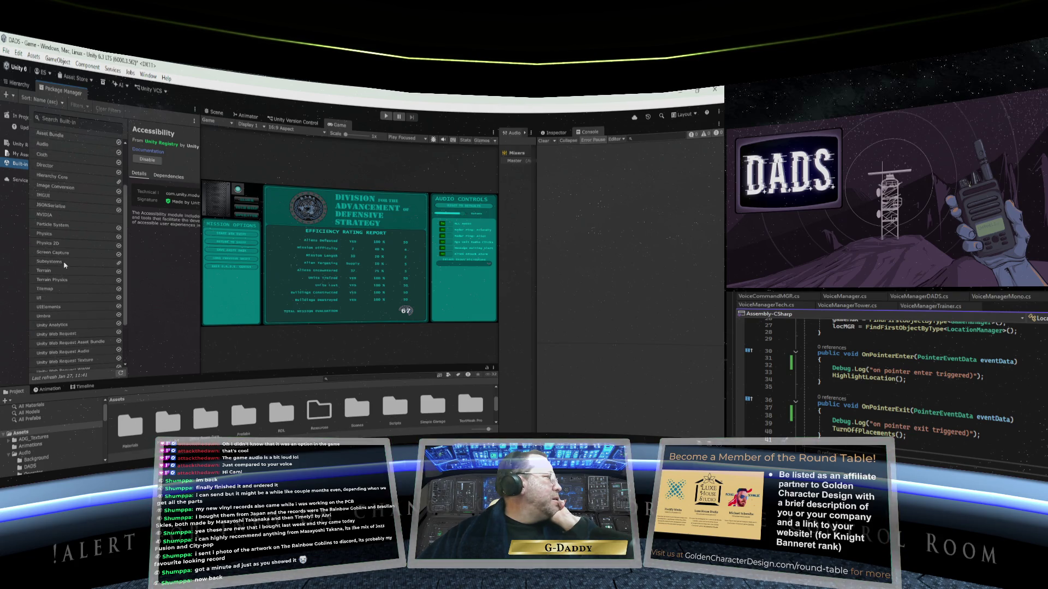
pyautogui.click(19, 147)
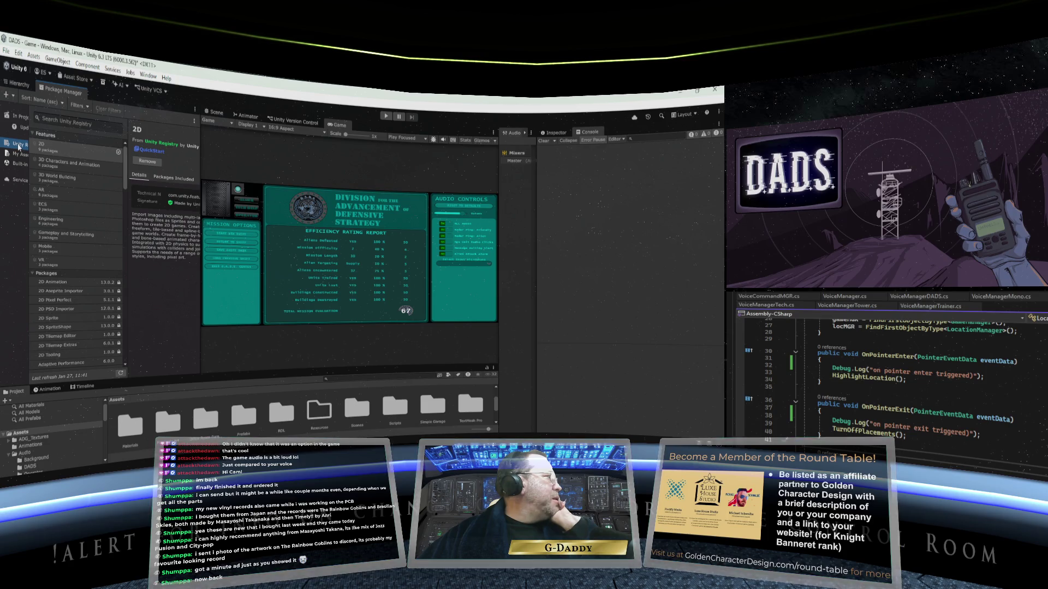
pyautogui.scroll(-5, 62, 181)
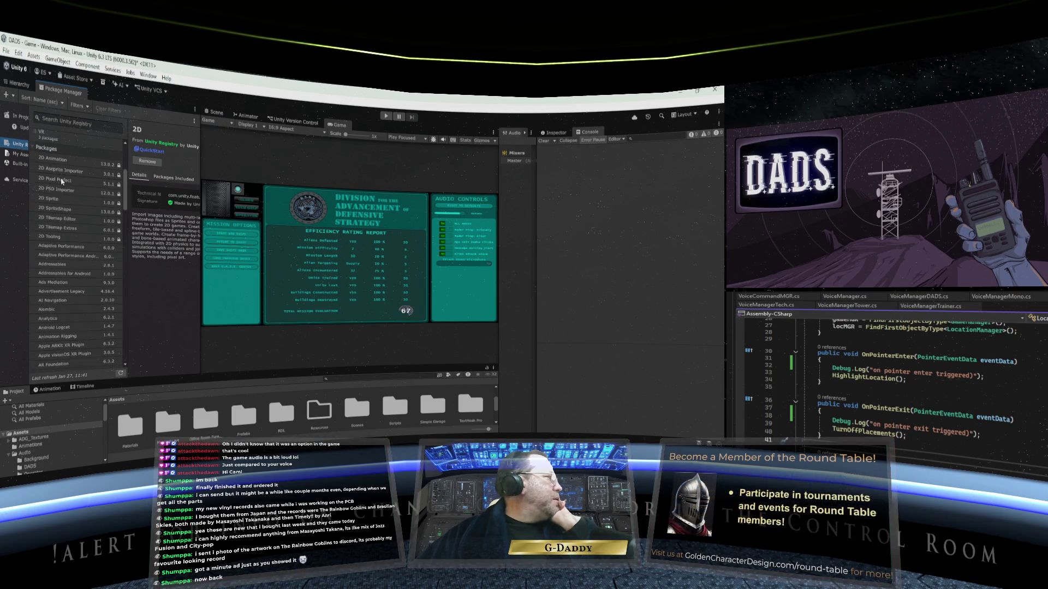
pyautogui.scroll(-8, 63, 182)
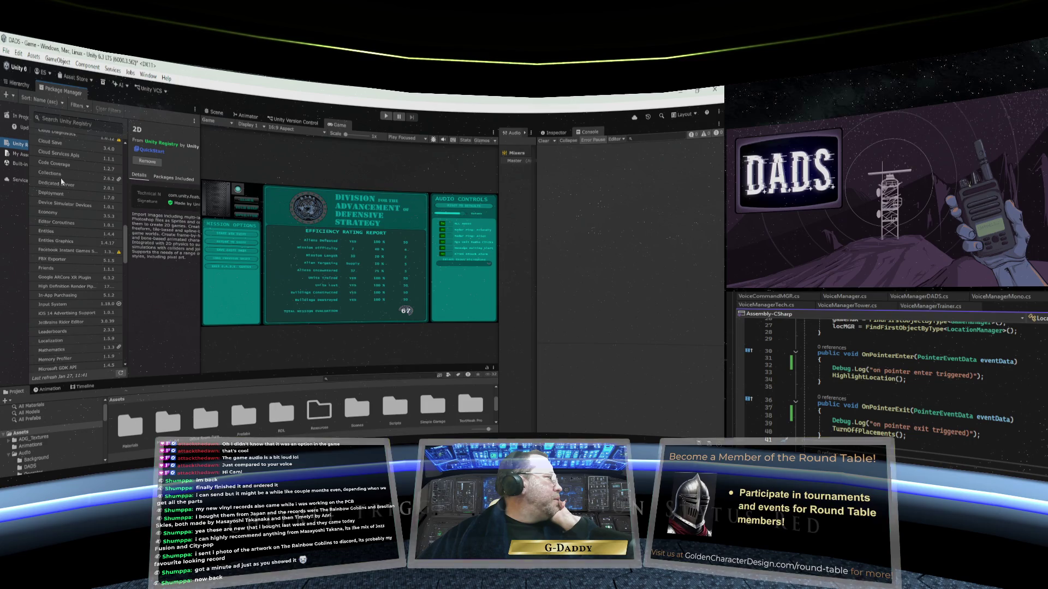
pyautogui.click(19, 116)
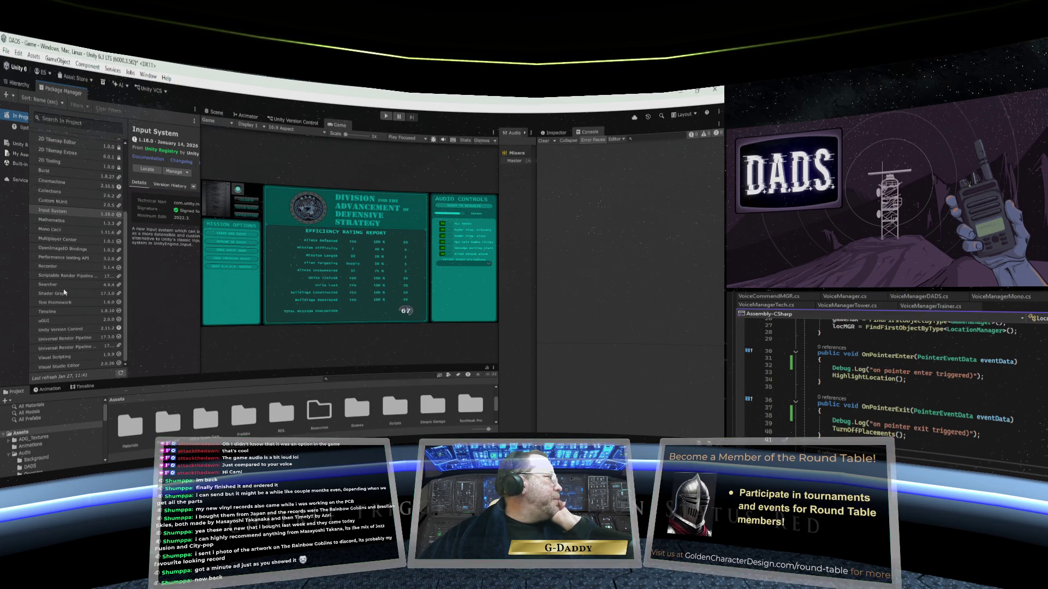
pyautogui.scroll(1, 64, 293)
pyautogui.scroll(5, 65, 292)
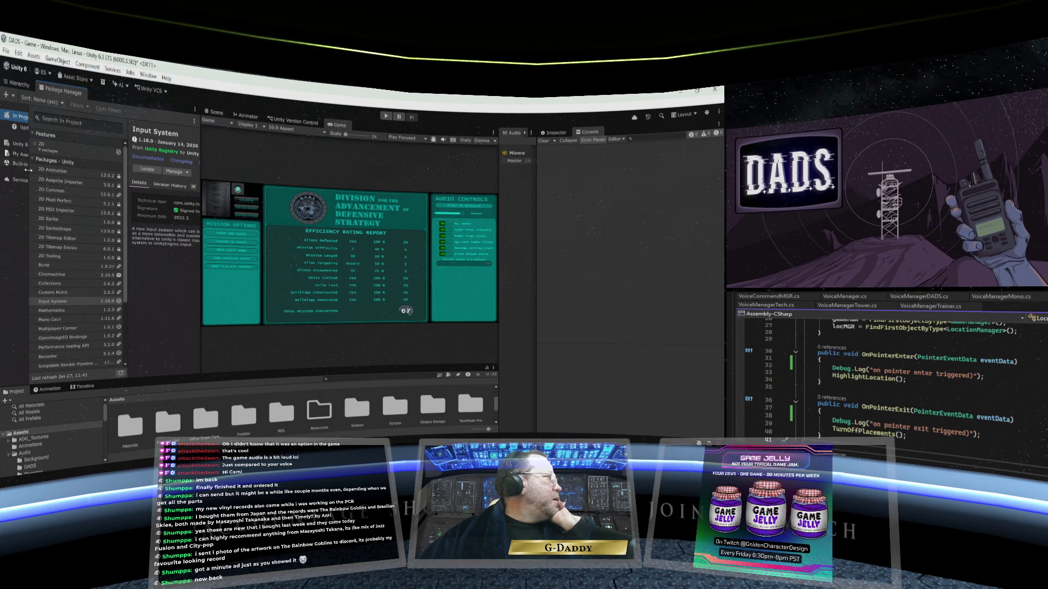
pyautogui.click(21, 129)
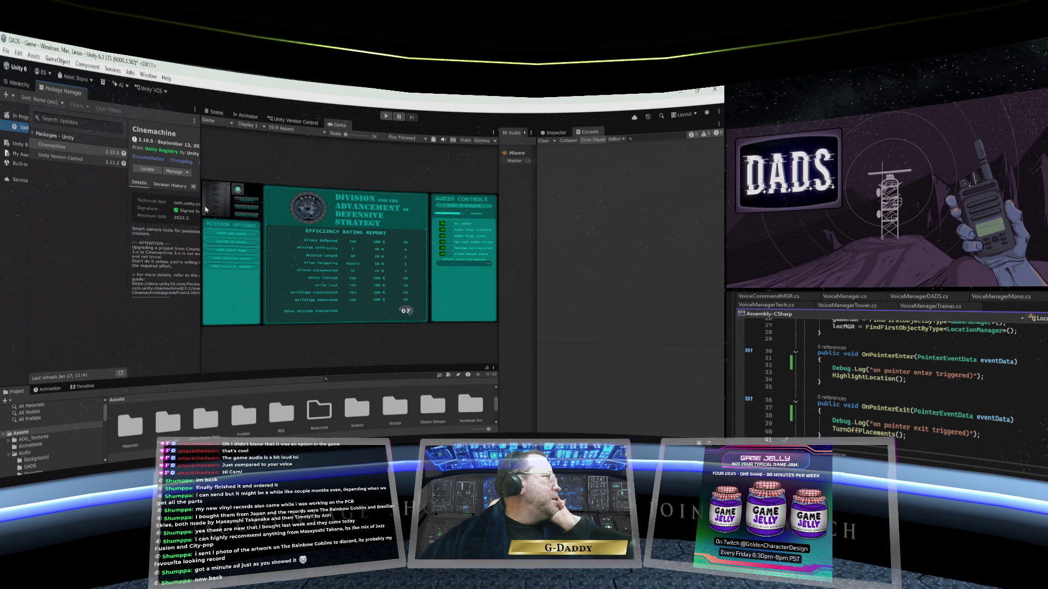
# - Update Cinemachine to 3.1.5 from Version History, then update Unity Version Control too
pyautogui.moveTo(201, 209); pyautogui.dragTo(240, 209)
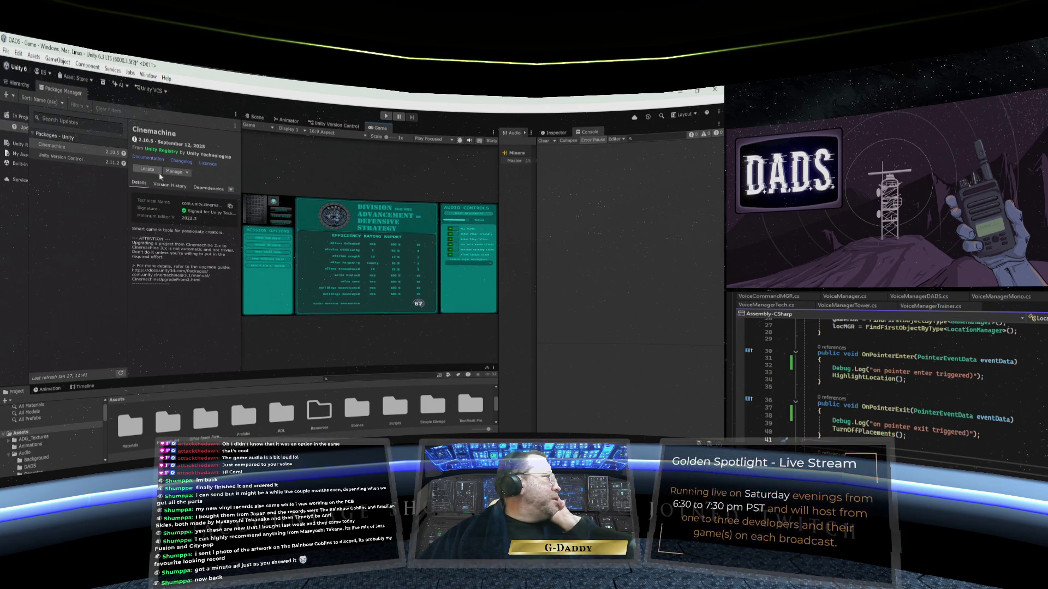
pyautogui.click(169, 187)
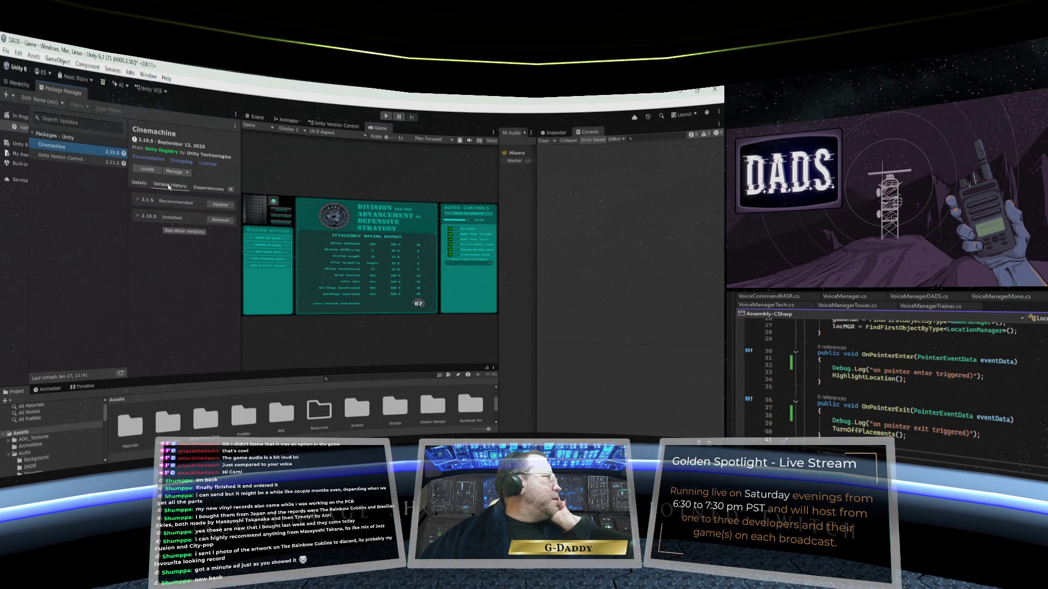
pyautogui.click(209, 204)
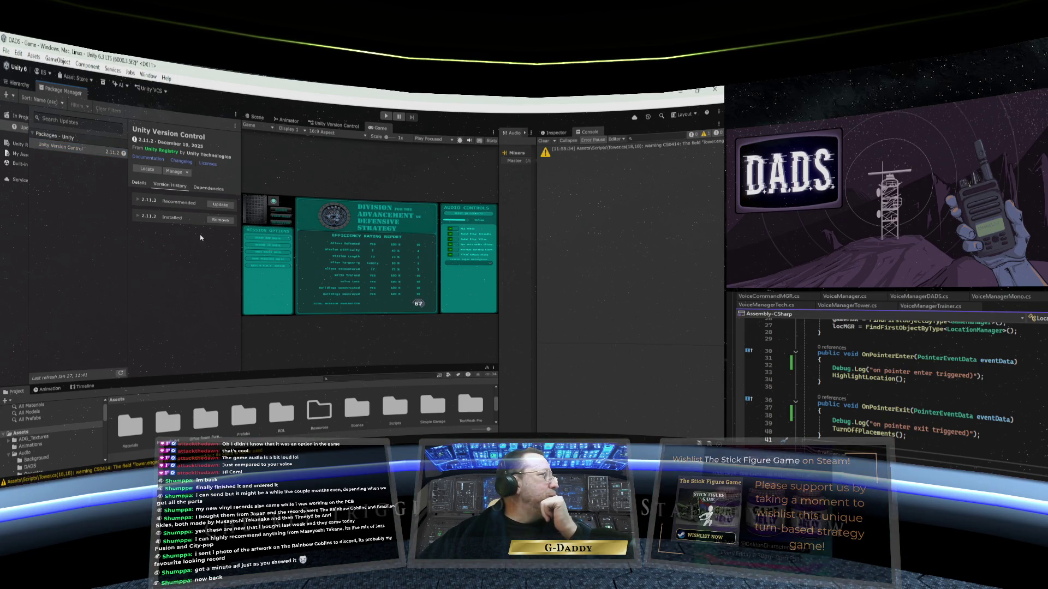
pyautogui.click(221, 205)
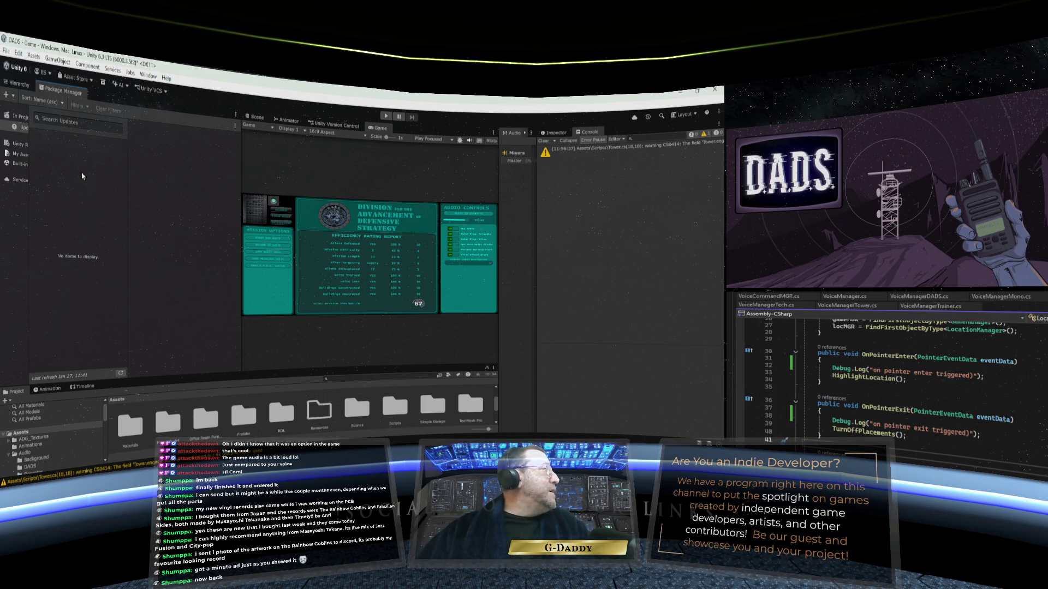
# - Enlarge the Game view, widen the package categories, and open the InputSystem_Actions asset
pyautogui.moveTo(240, 206); pyautogui.dragTo(131, 207)
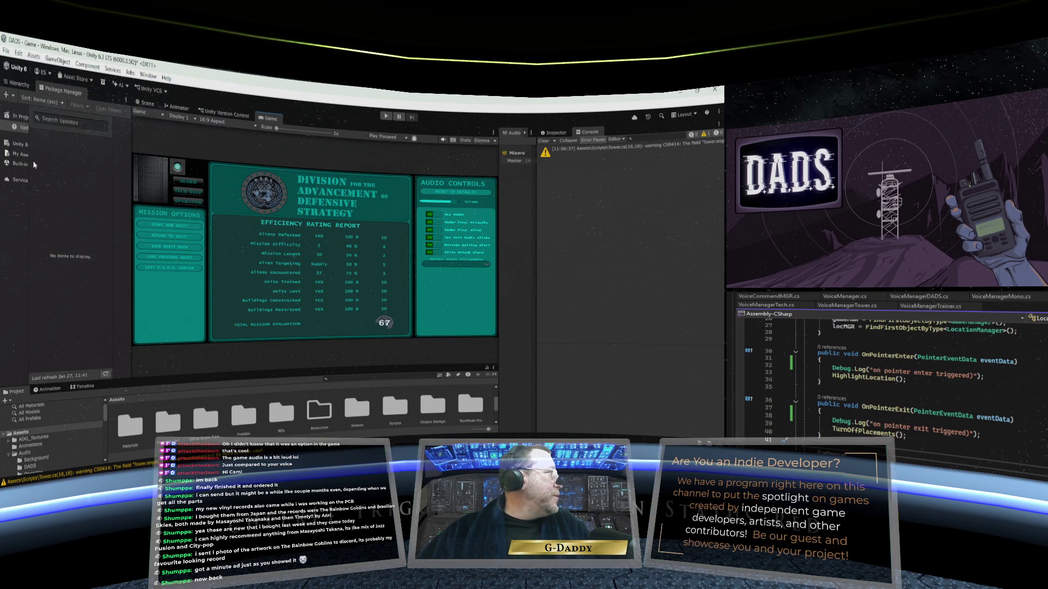
pyautogui.moveTo(34, 162); pyautogui.dragTo(53, 161)
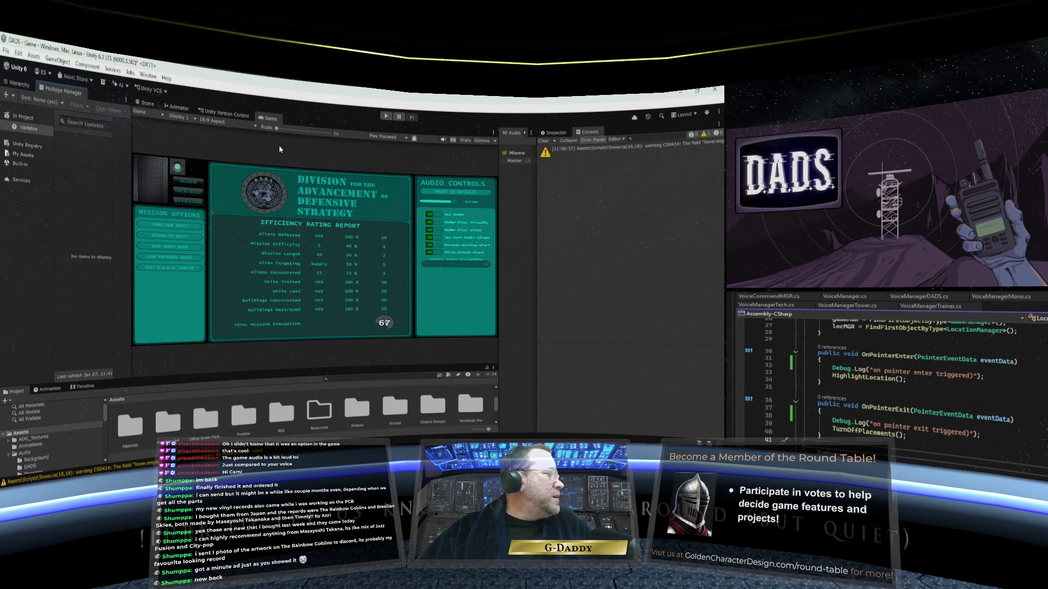
pyautogui.scroll(-2, 302, 415)
pyautogui.scroll(2, 301, 415)
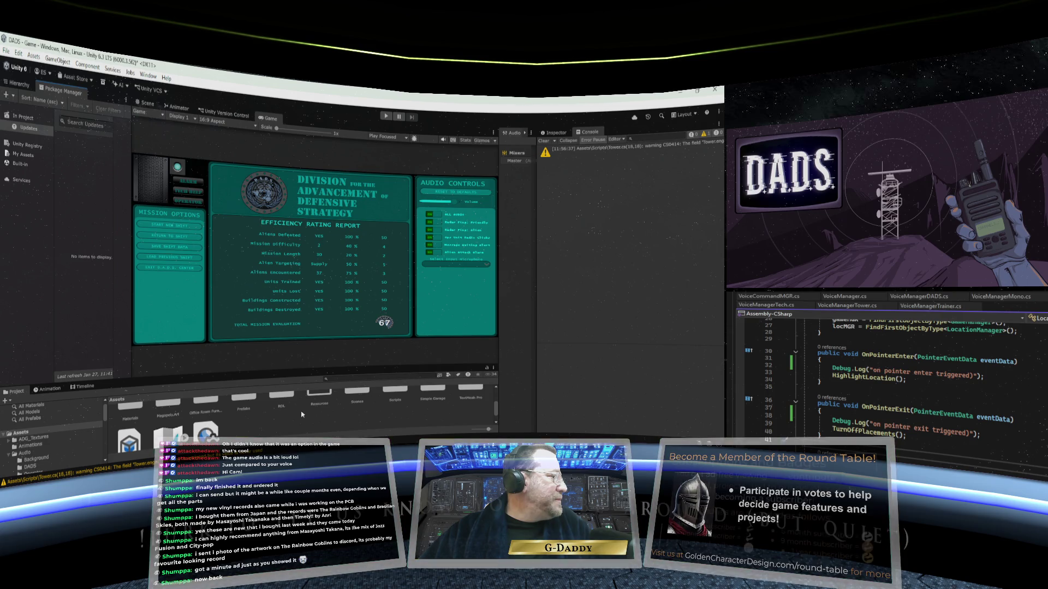
pyautogui.scroll(-2, 302, 415)
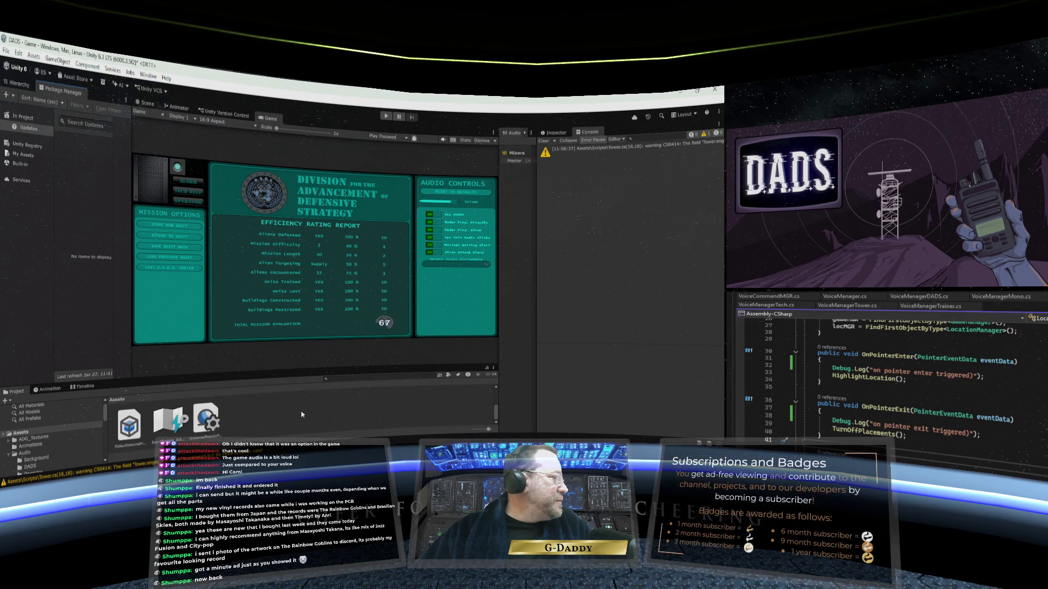
pyautogui.doubleClick(168, 421)
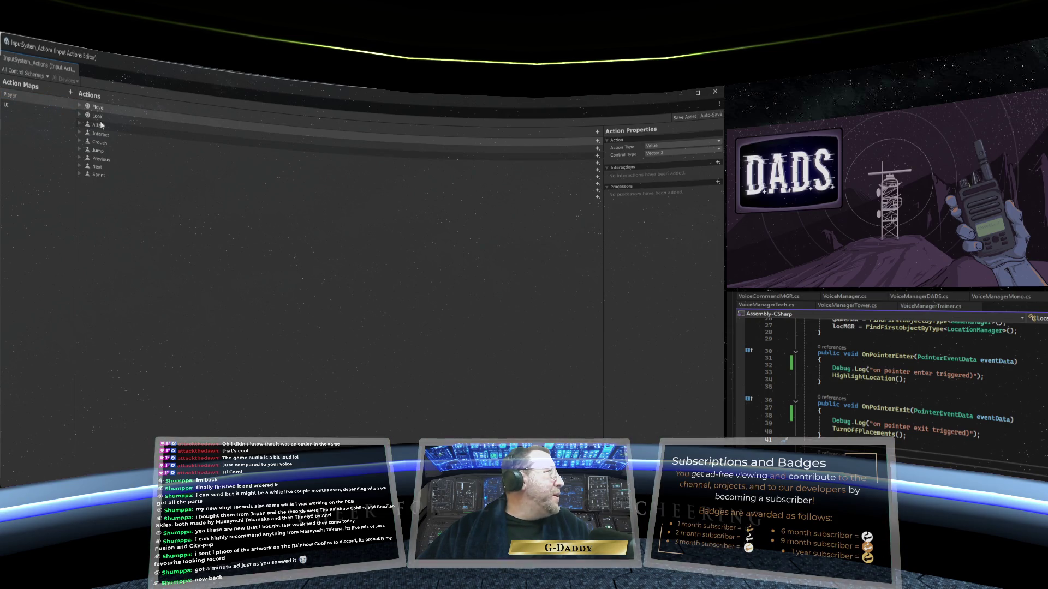
pyautogui.click(24, 103)
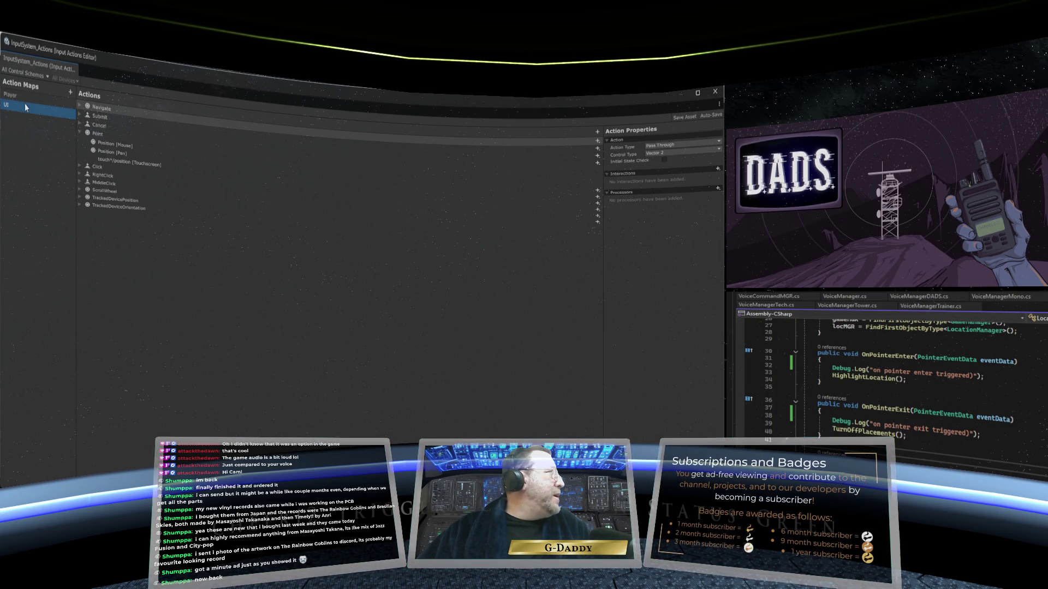
pyautogui.click(113, 133)
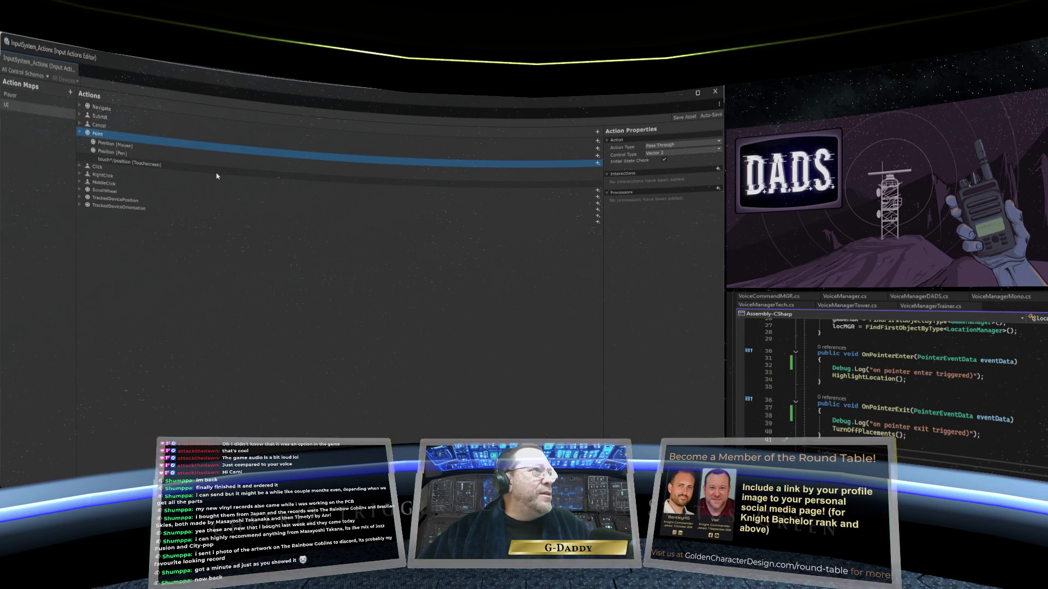
pyautogui.click(153, 151)
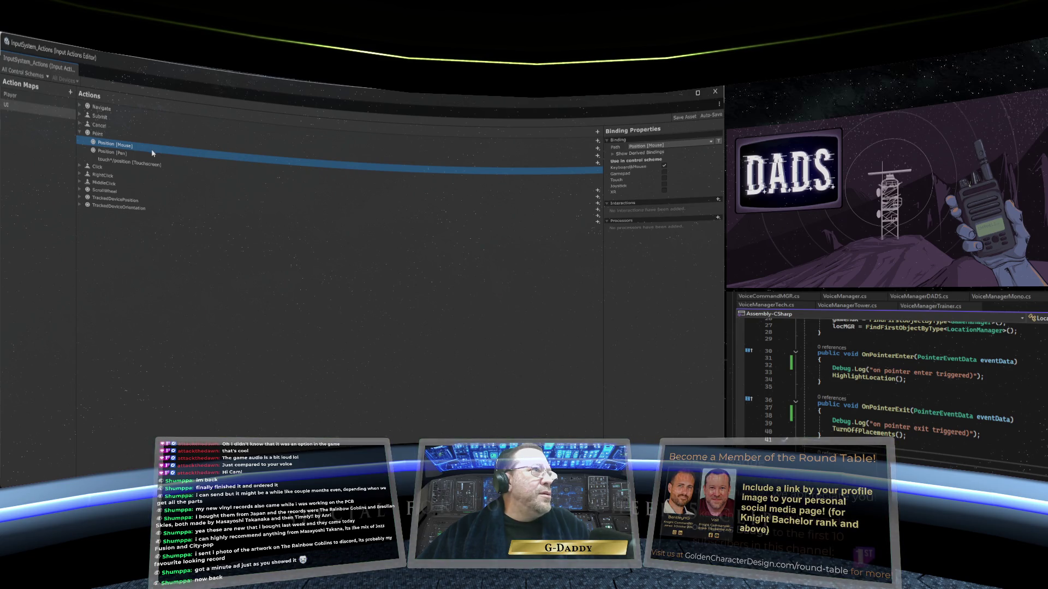
pyautogui.click(148, 156)
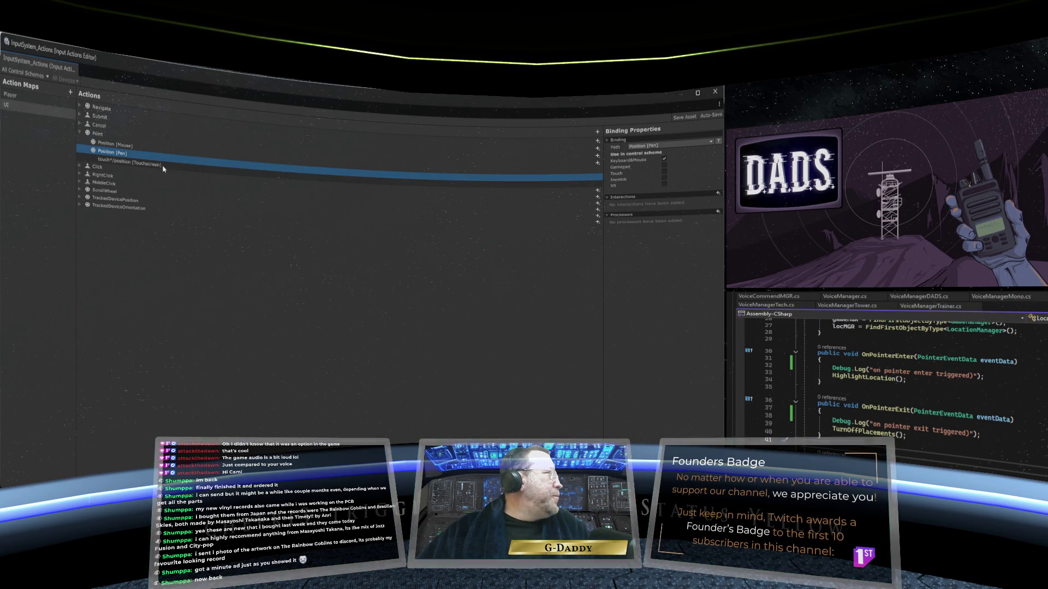
pyautogui.click(162, 150)
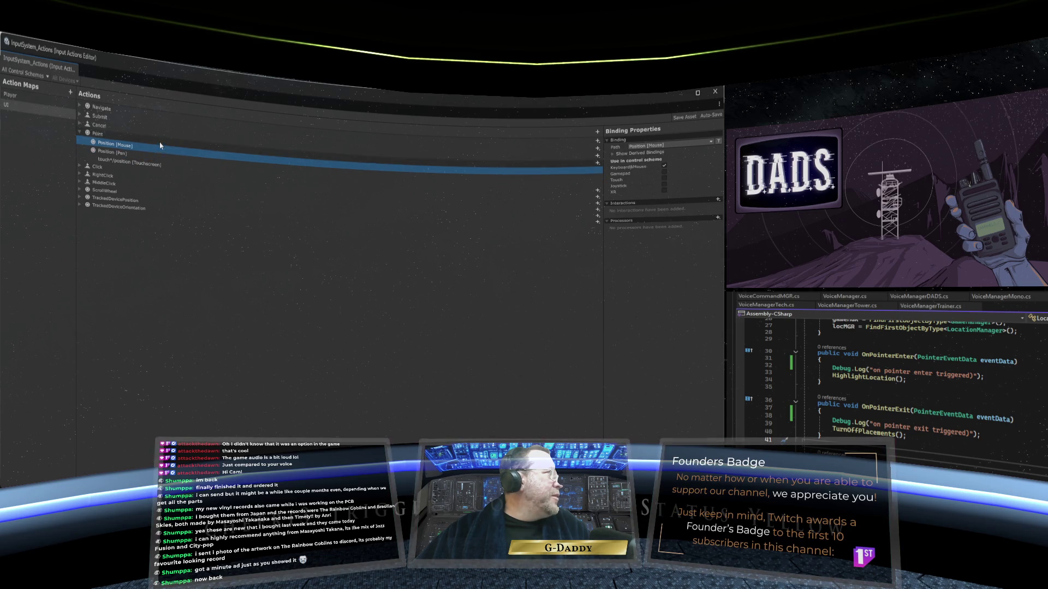
pyautogui.click(160, 144)
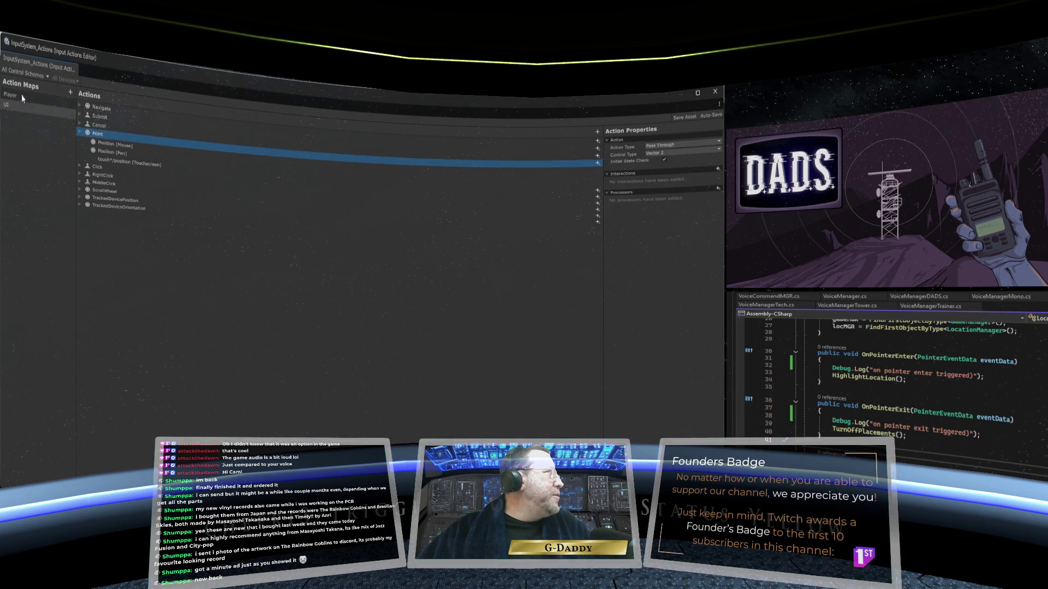
pyautogui.click(27, 75)
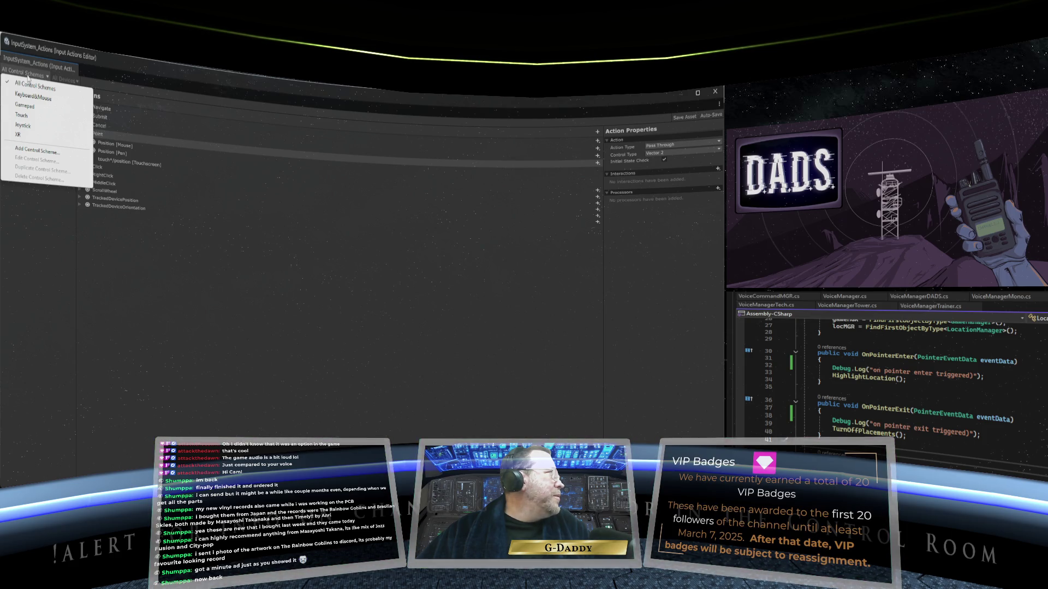
pyautogui.click(27, 75)
pyautogui.click(27, 76)
pyautogui.click(106, 81)
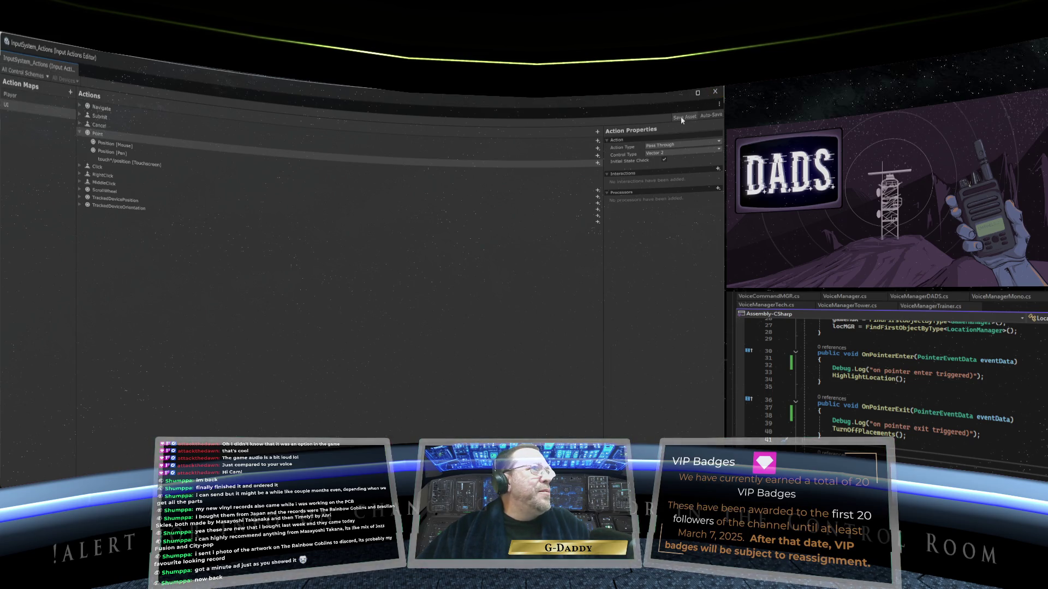
pyautogui.click(714, 91)
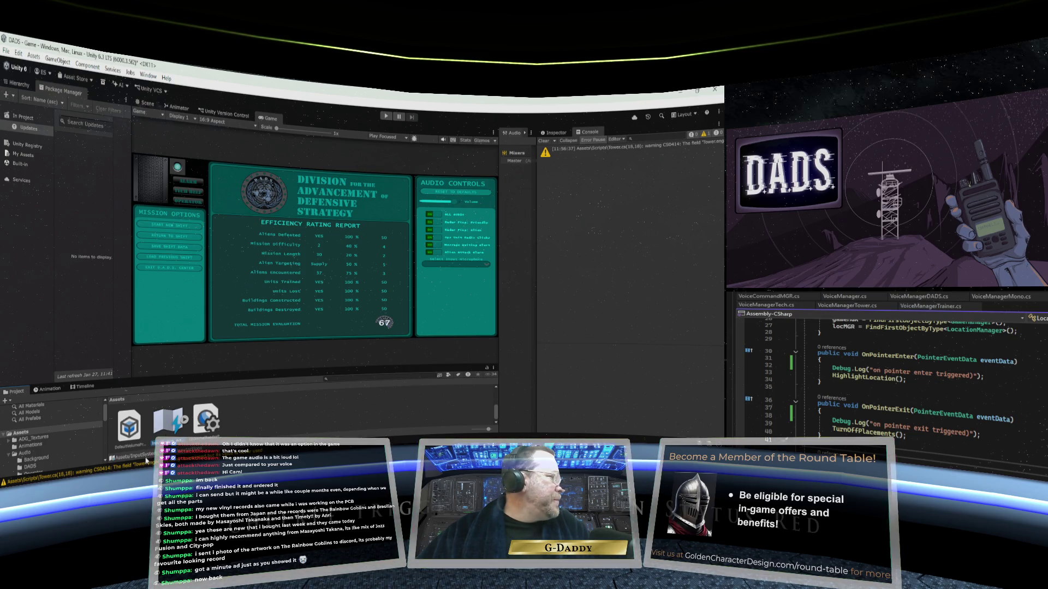
# - Locate the console warning's script, show the Game scene hierarchy, and widen the Game view
pyautogui.click(596, 148)
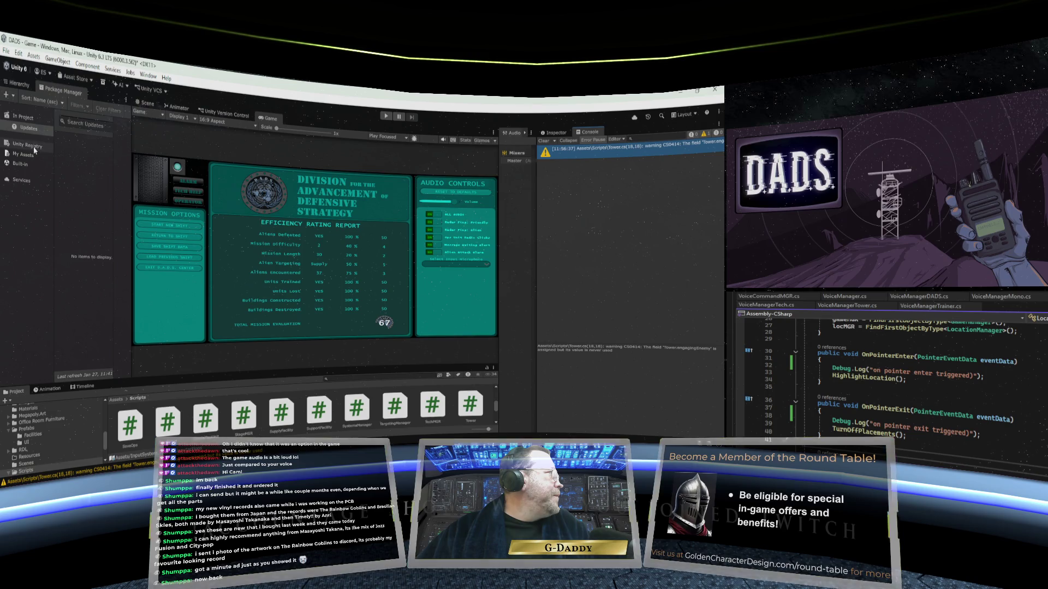
pyautogui.click(22, 86)
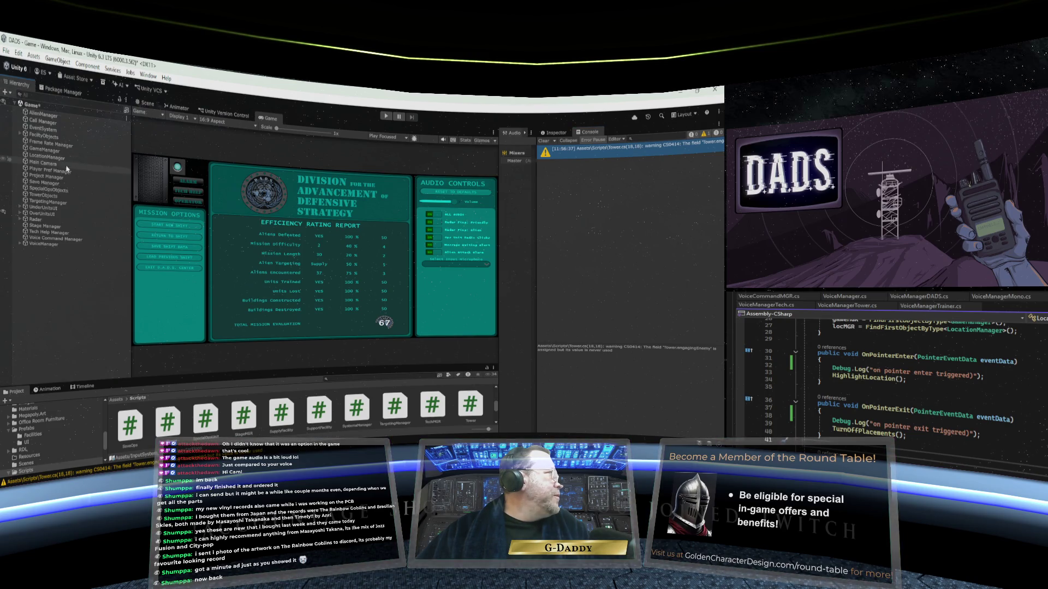
pyautogui.moveTo(131, 195); pyautogui.dragTo(91, 188)
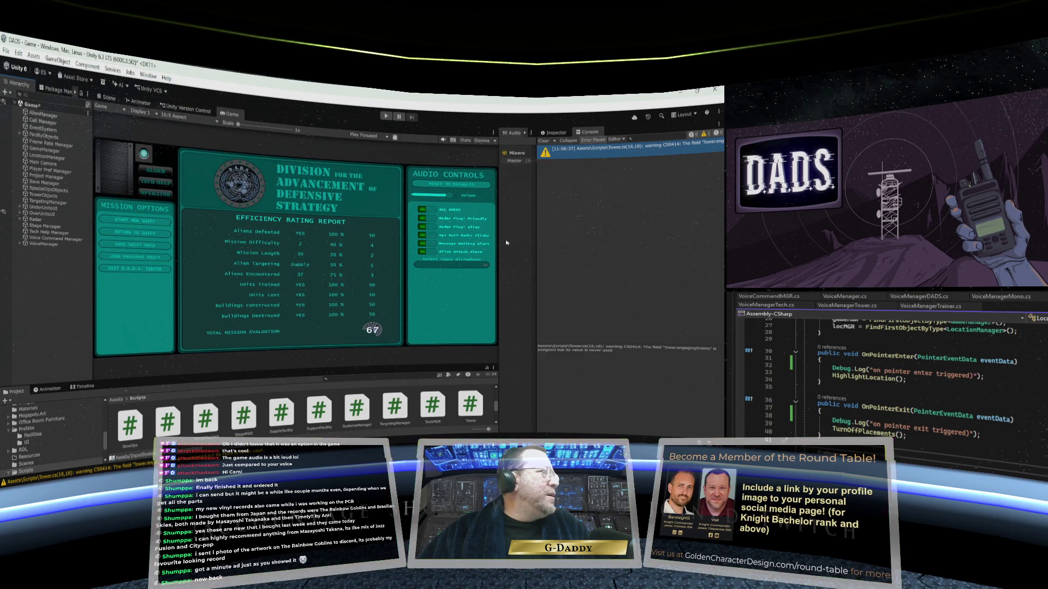
pyautogui.moveTo(497, 240); pyautogui.dragTo(554, 240)
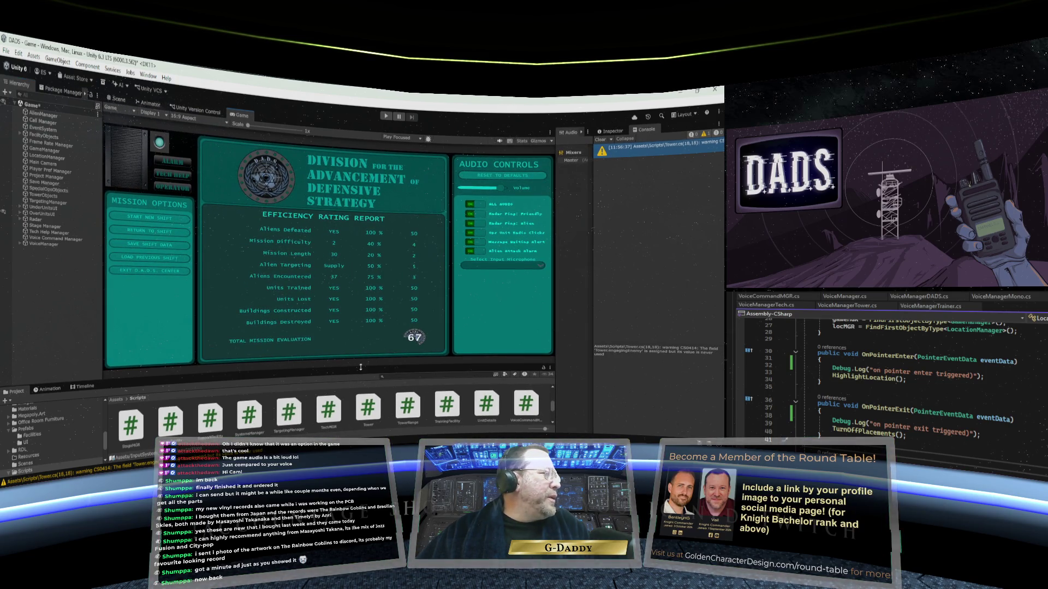
# - Shrink the Scripts folder icons to fit more per row and select EventSystem
pyautogui.moveTo(552, 406); pyautogui.dragTo(552, 391)
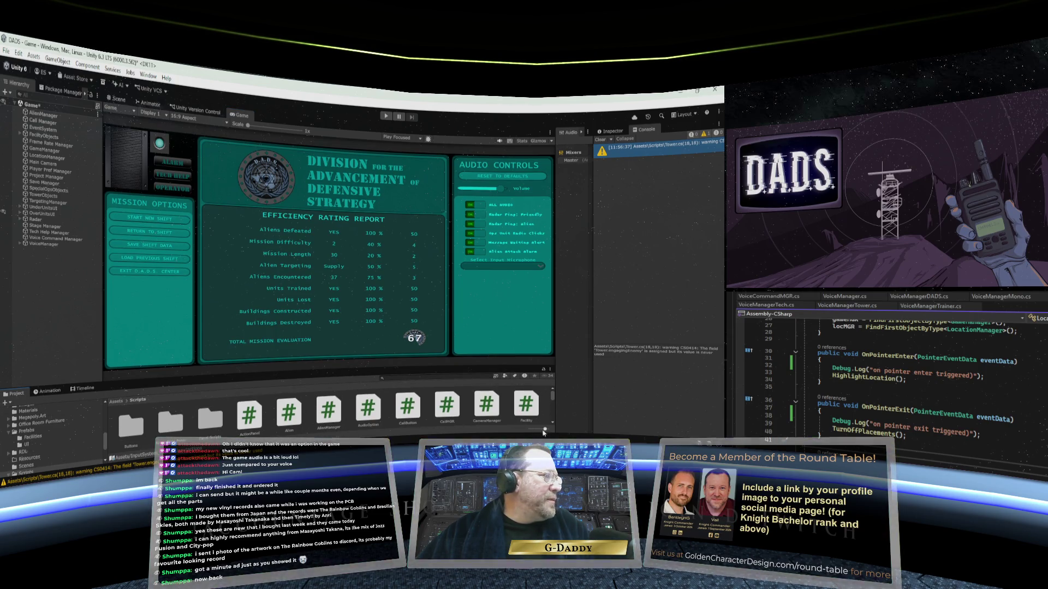
pyautogui.moveTo(545, 430); pyautogui.dragTo(541, 430)
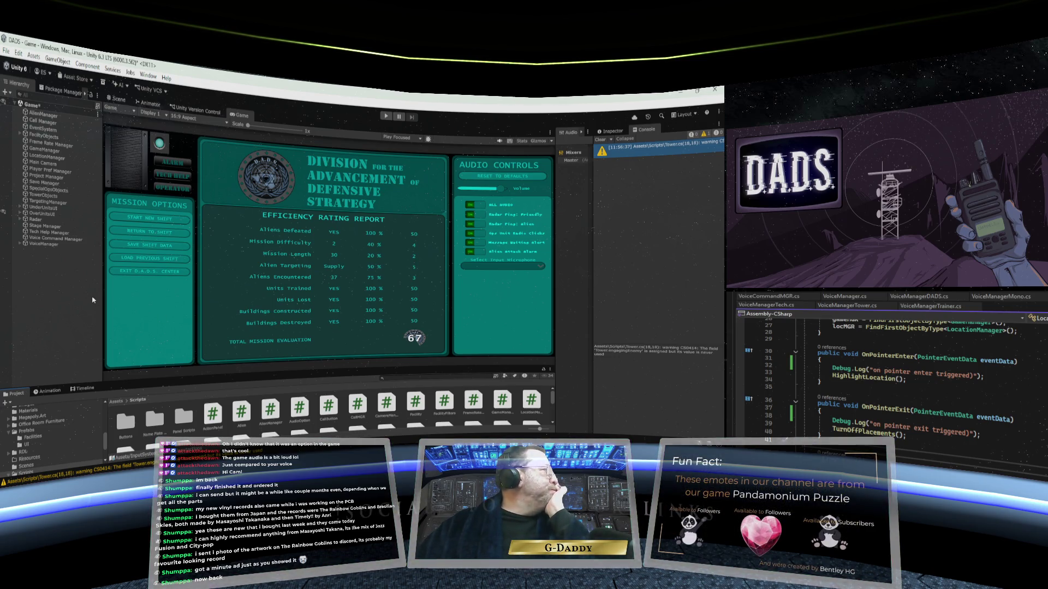
pyautogui.click(53, 130)
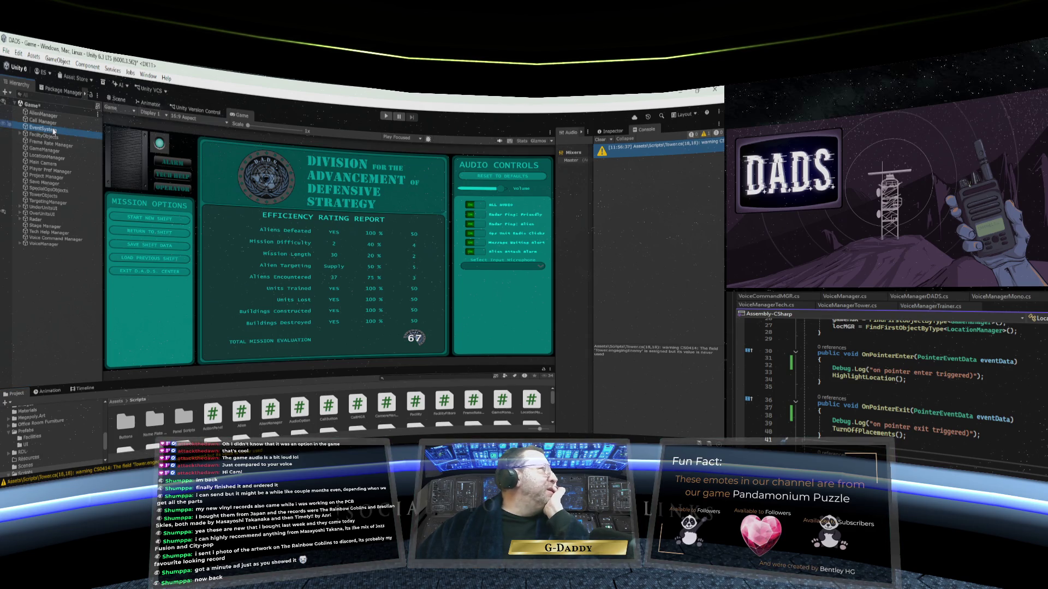
# - Replace EventSystem's input module with InputSystemUIInputModule, save the scene, and play to the new-game options
pyautogui.click(611, 132)
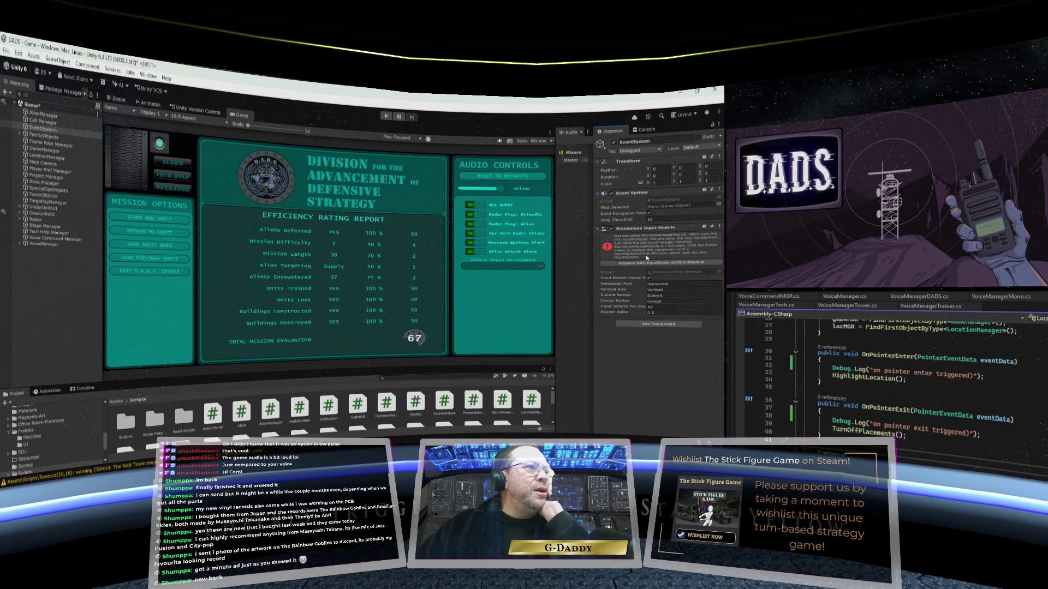
pyautogui.click(661, 264)
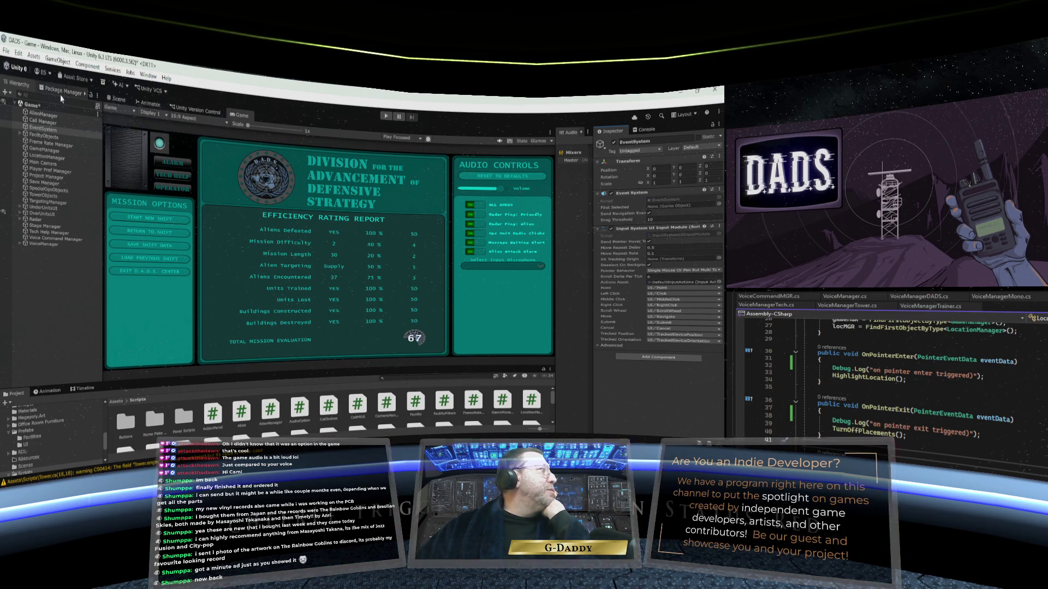
pyautogui.click(6, 51)
pyautogui.click(20, 104)
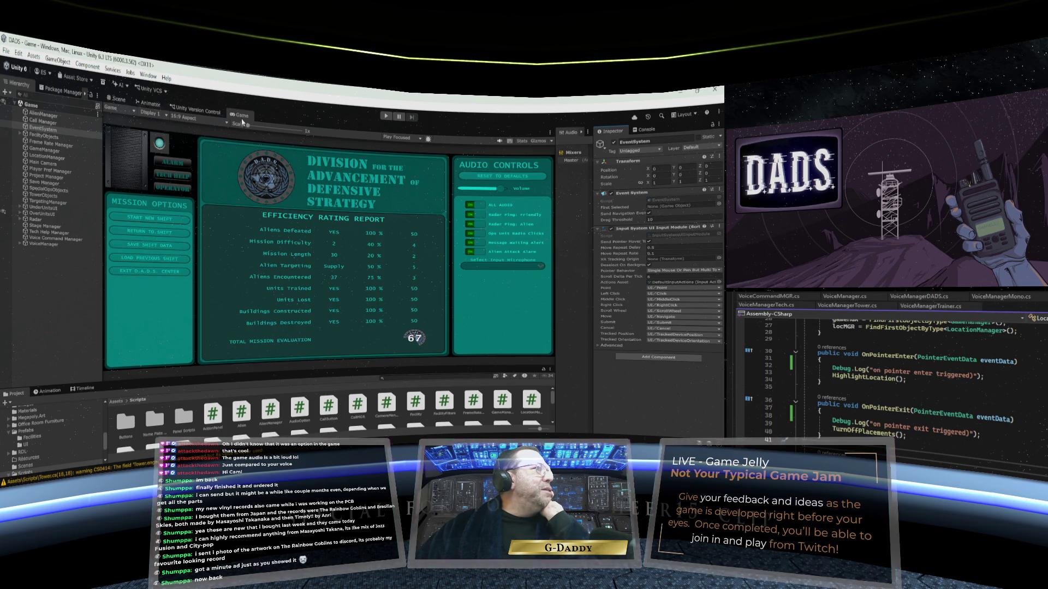
pyautogui.click(386, 117)
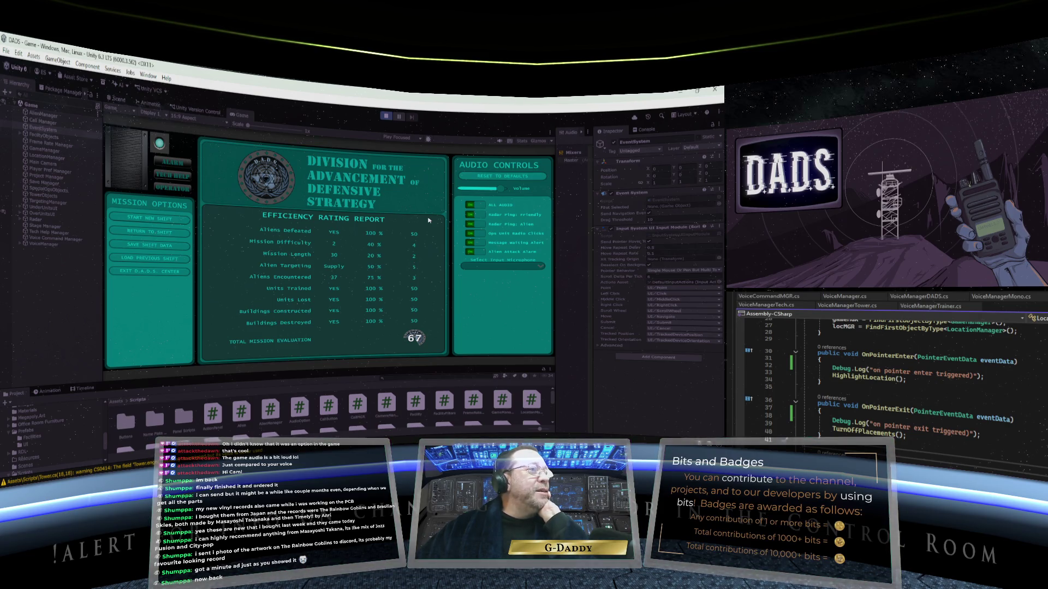
pyautogui.click(429, 220)
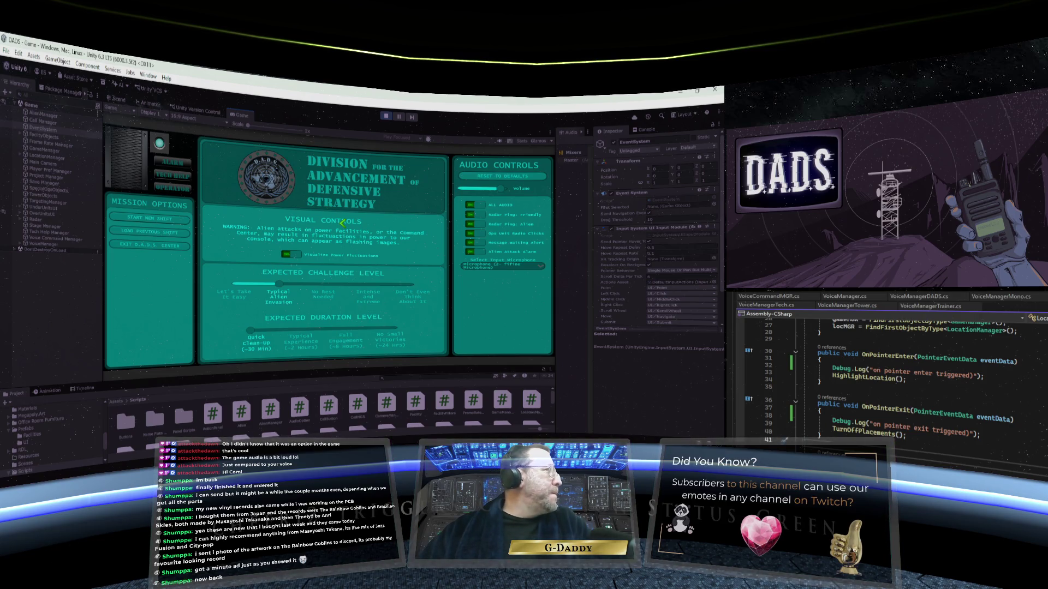
# - Start a new shift, inspect UNIT-1, TRAINING and R&D-1, and order supply efficiency research
pyautogui.click(162, 217)
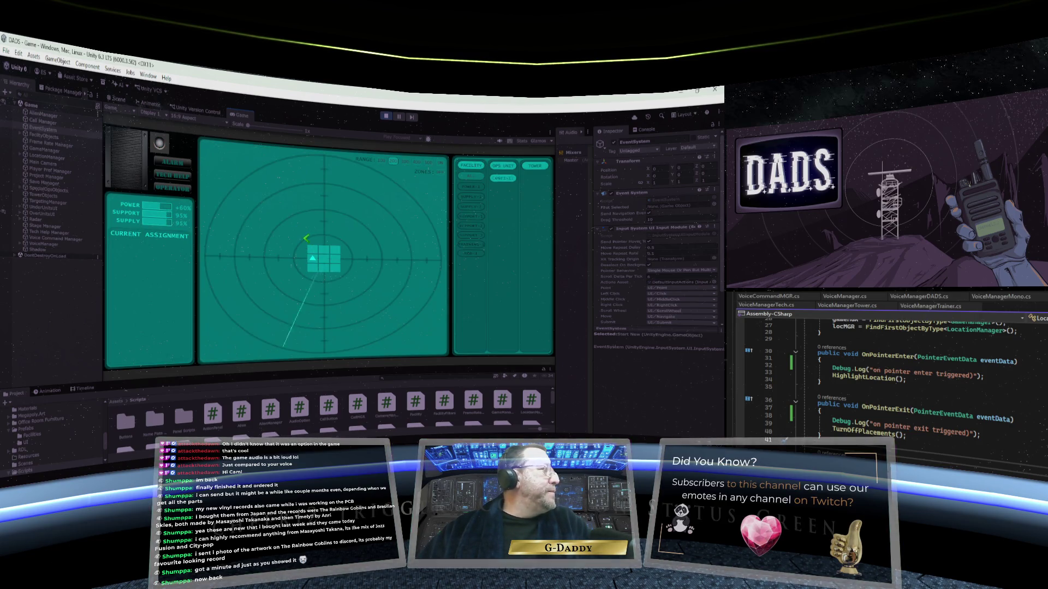
pyautogui.click(502, 178)
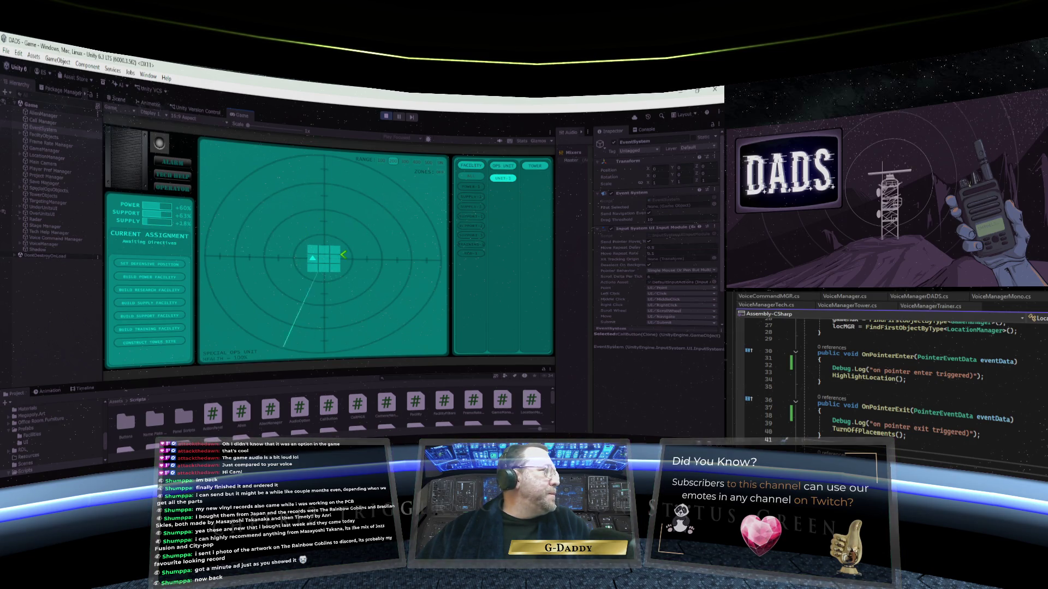
pyautogui.click(478, 244)
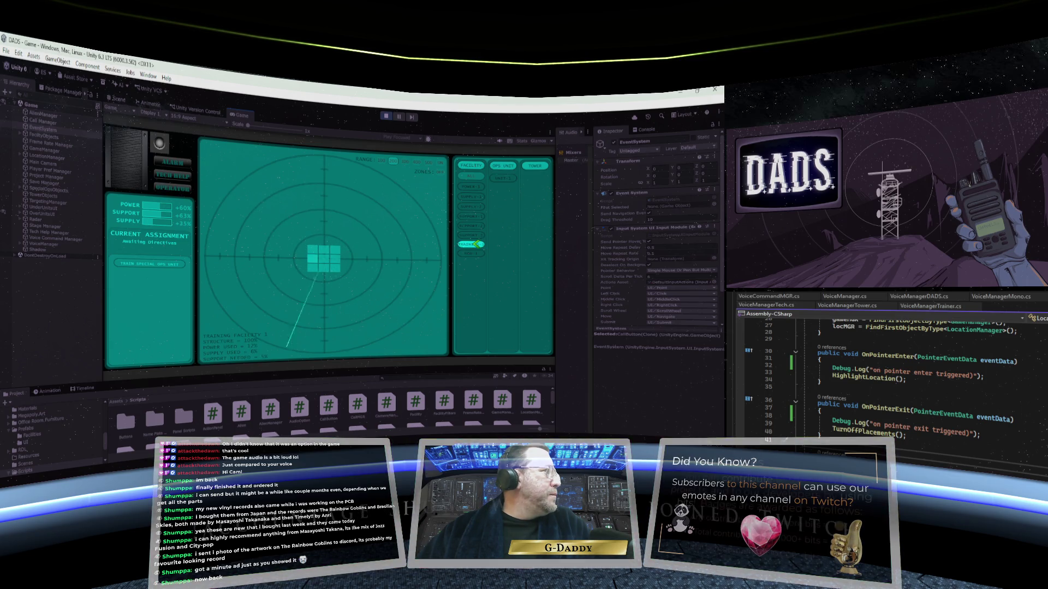
pyautogui.click(473, 254)
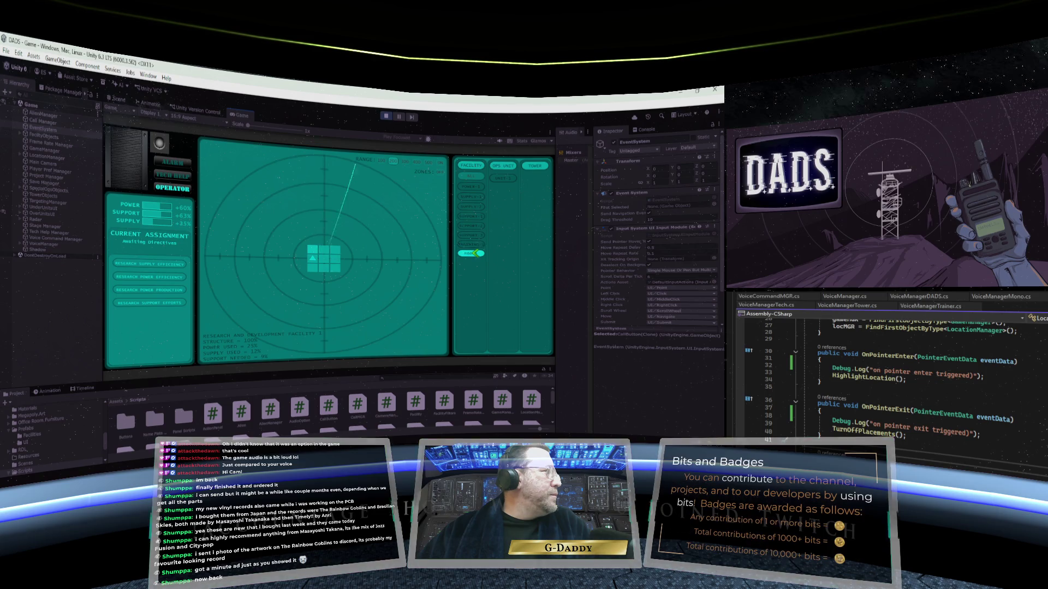
pyautogui.click(162, 263)
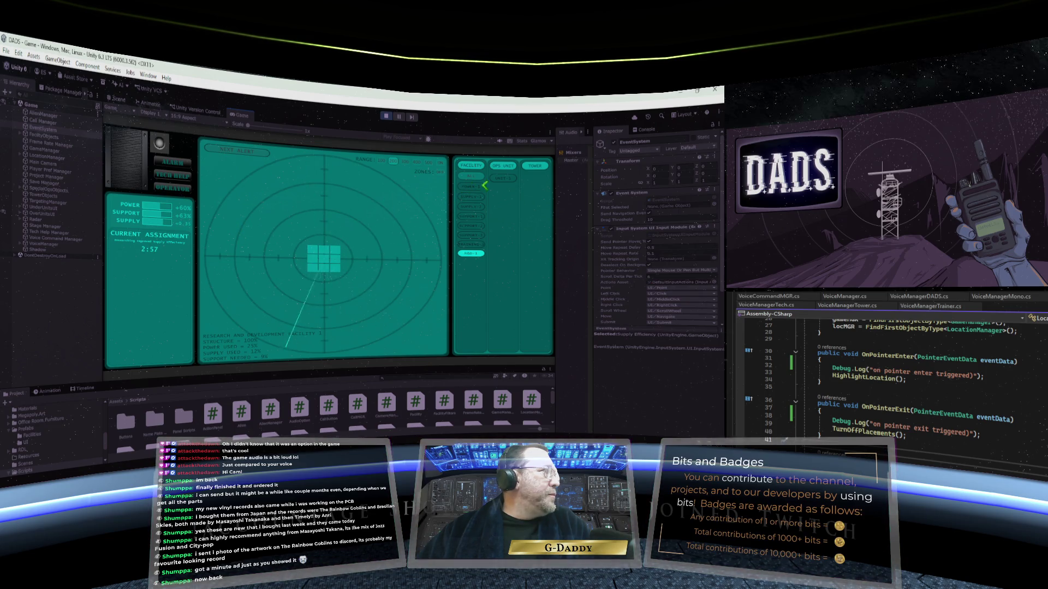
# - Order UNIT-1 to build a supply facility, check tech help, view the Console, and stop play
pyautogui.click(502, 178)
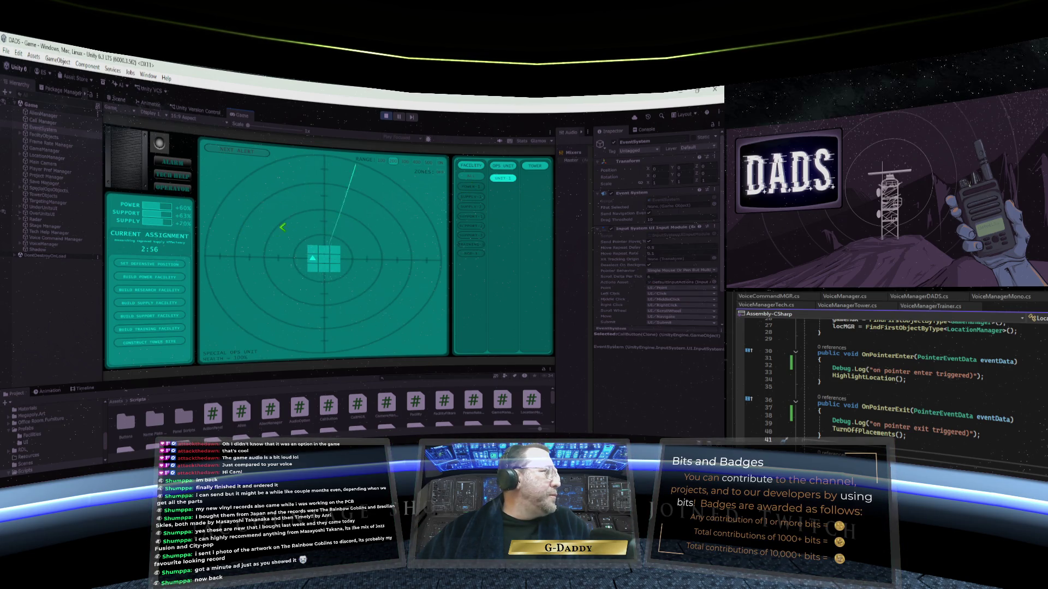
pyautogui.click(162, 301)
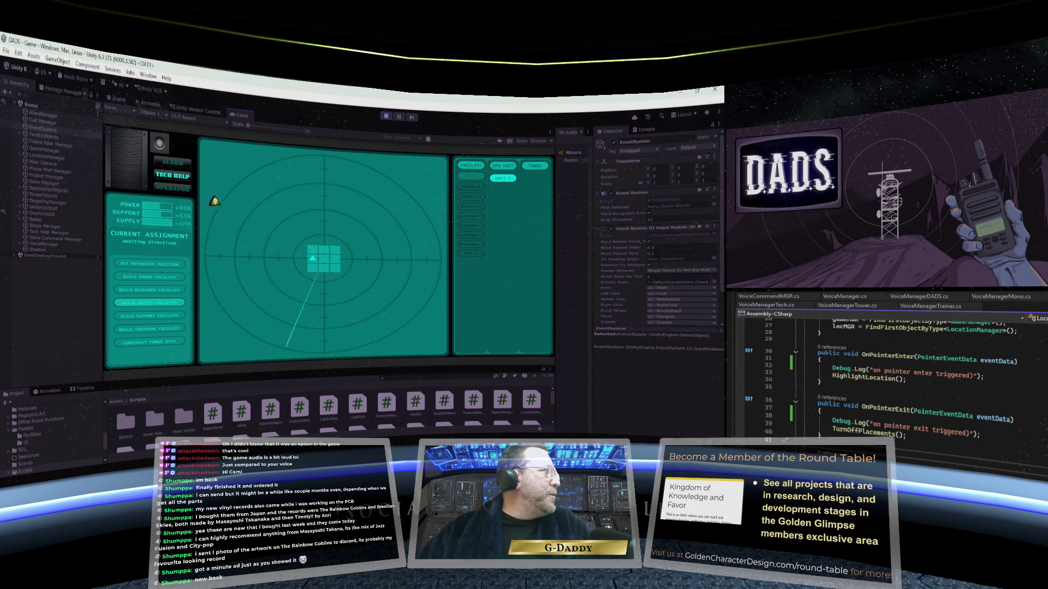
pyautogui.click(174, 177)
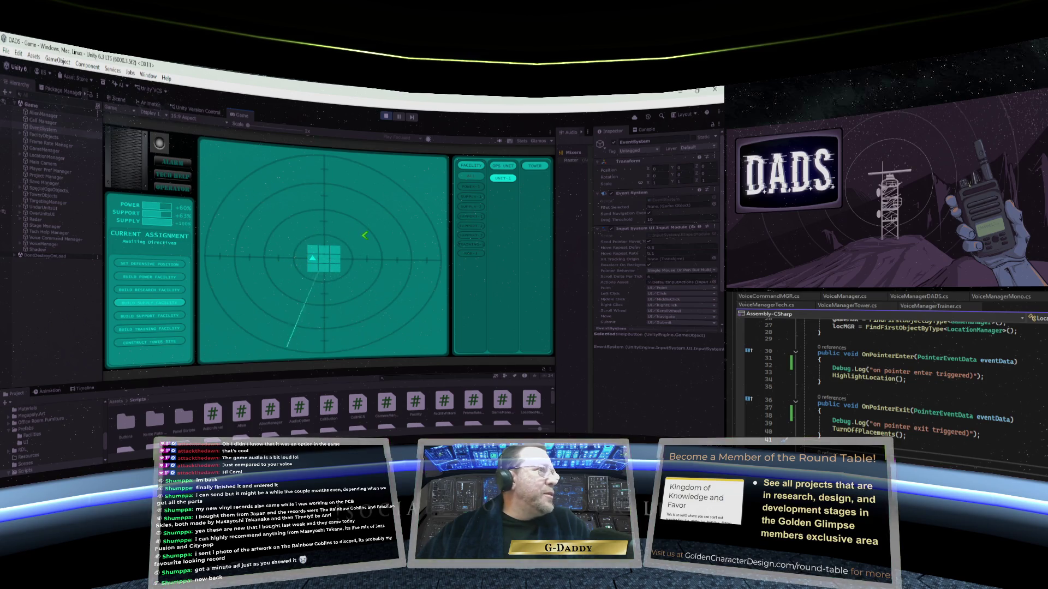
pyautogui.click(635, 129)
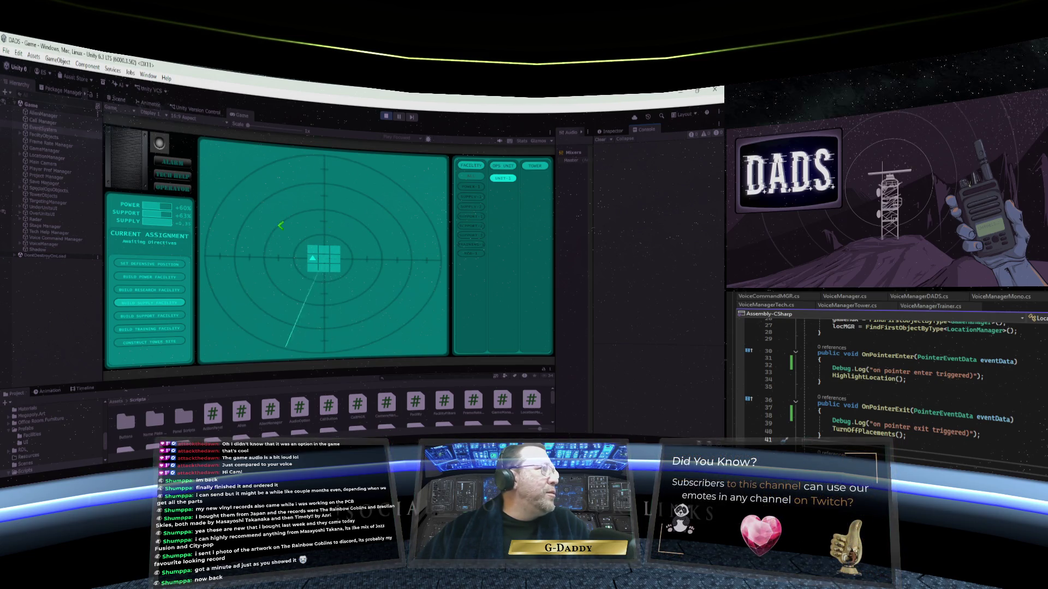
pyautogui.click(384, 117)
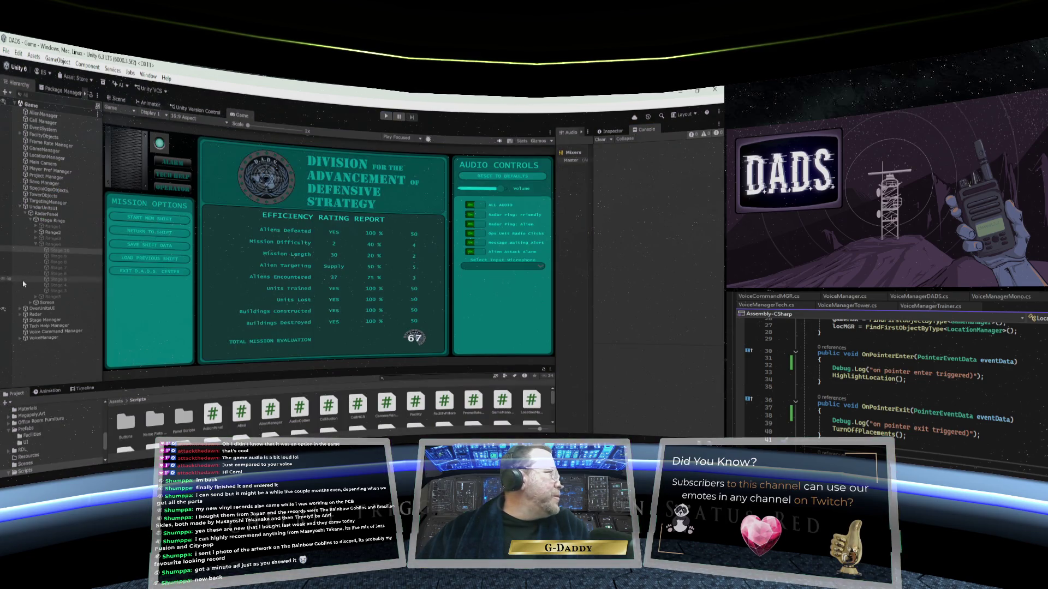
# - Show EventSystem's Input System UI Input Module in a wider Inspector and check the Point binding choices
pyautogui.click(43, 130)
pyautogui.click(611, 132)
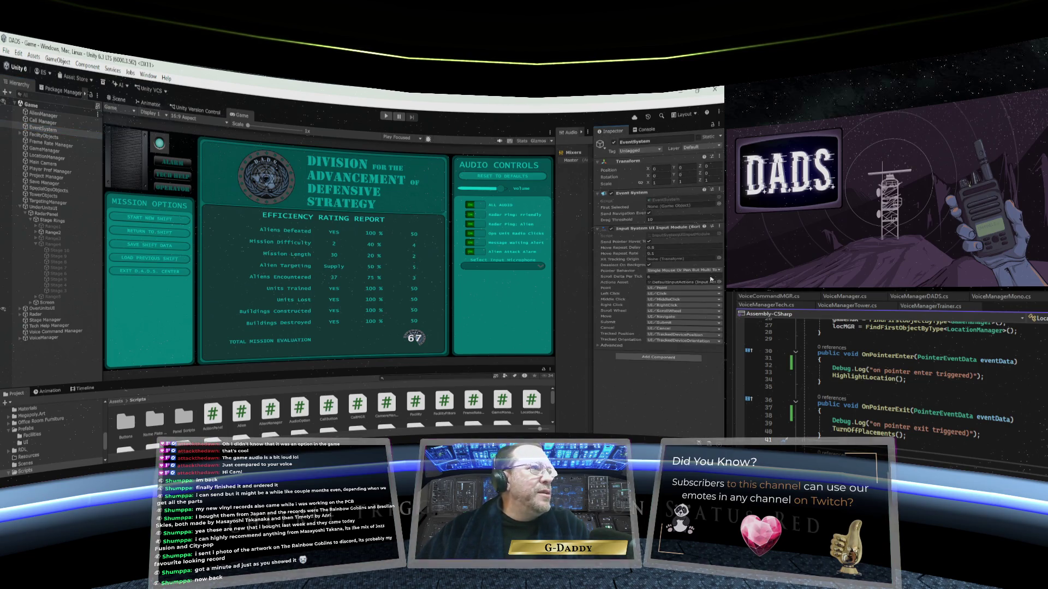
pyautogui.moveTo(593, 267); pyautogui.dragTo(553, 267)
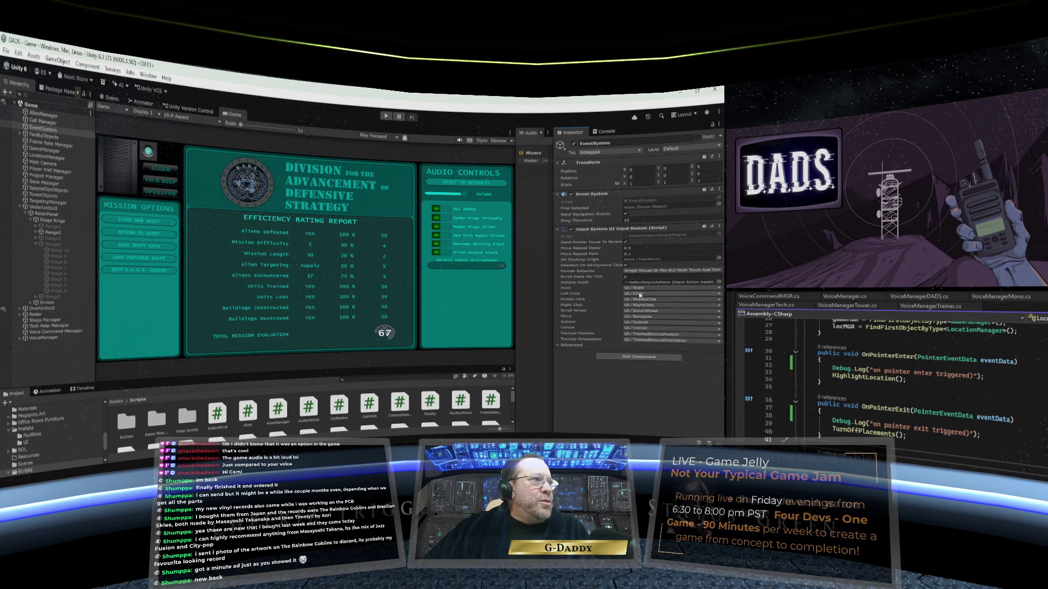
pyautogui.click(644, 288)
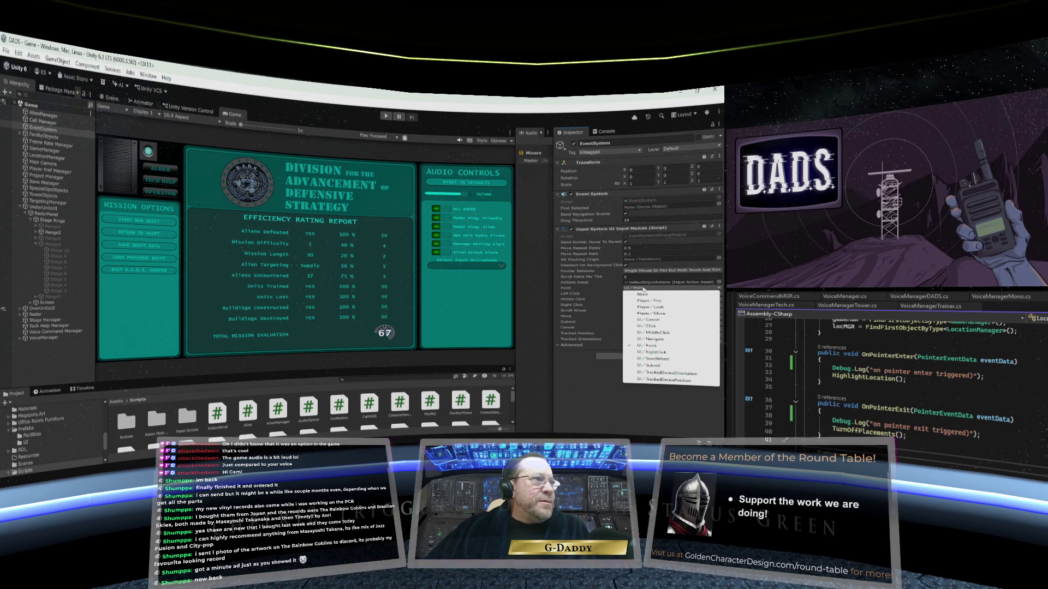
pyautogui.click(614, 290)
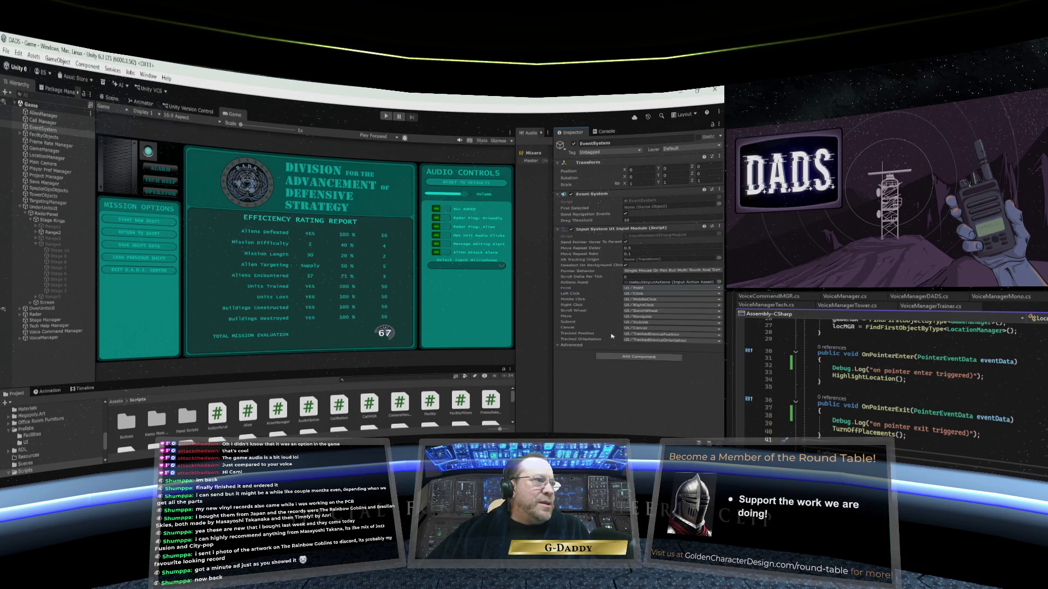
pyautogui.click(567, 345)
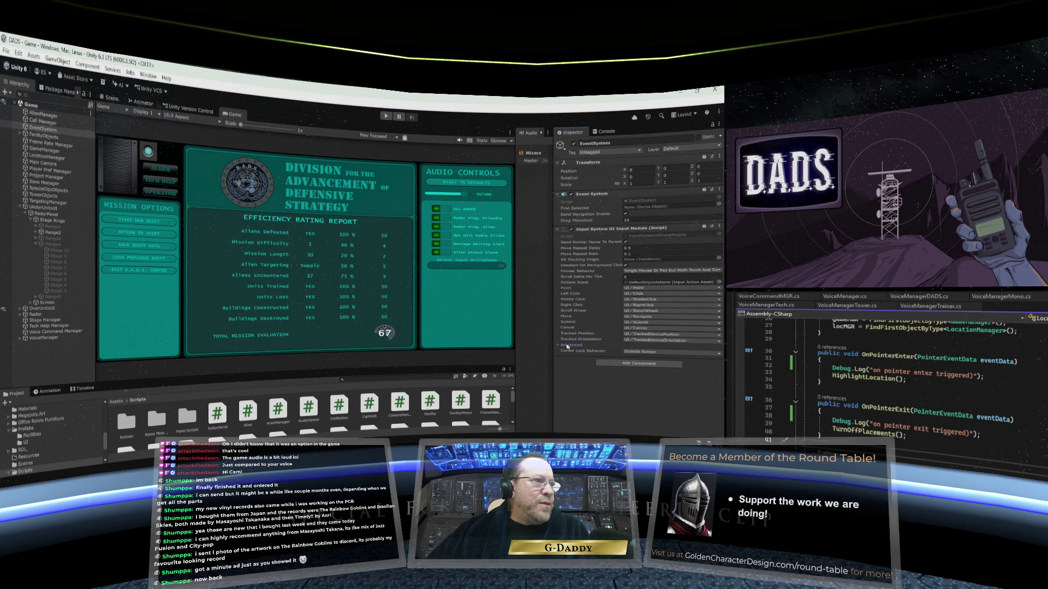
pyautogui.moveTo(574, 353)
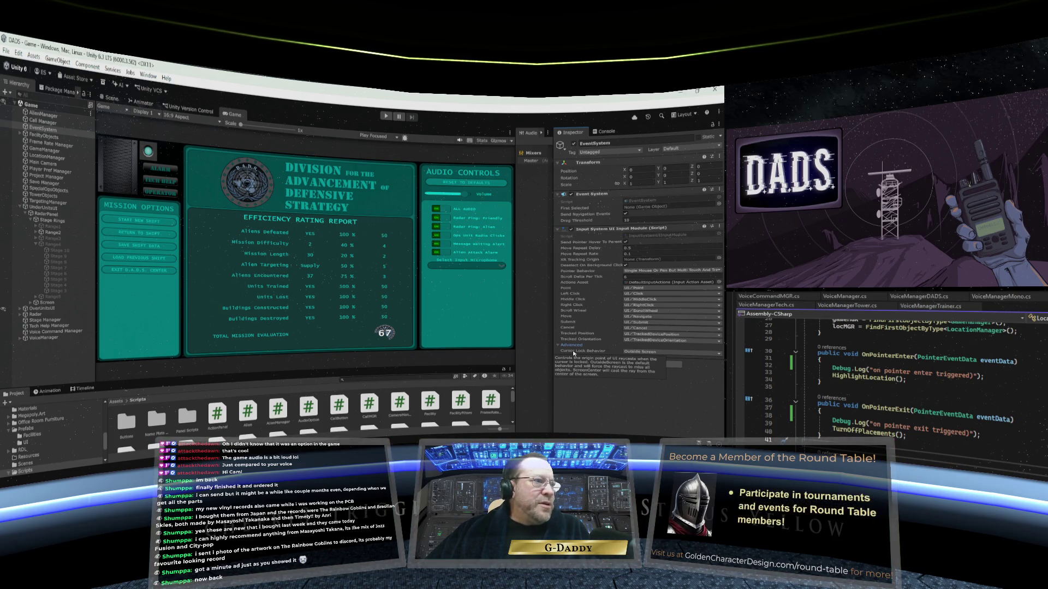
pyautogui.click(573, 345)
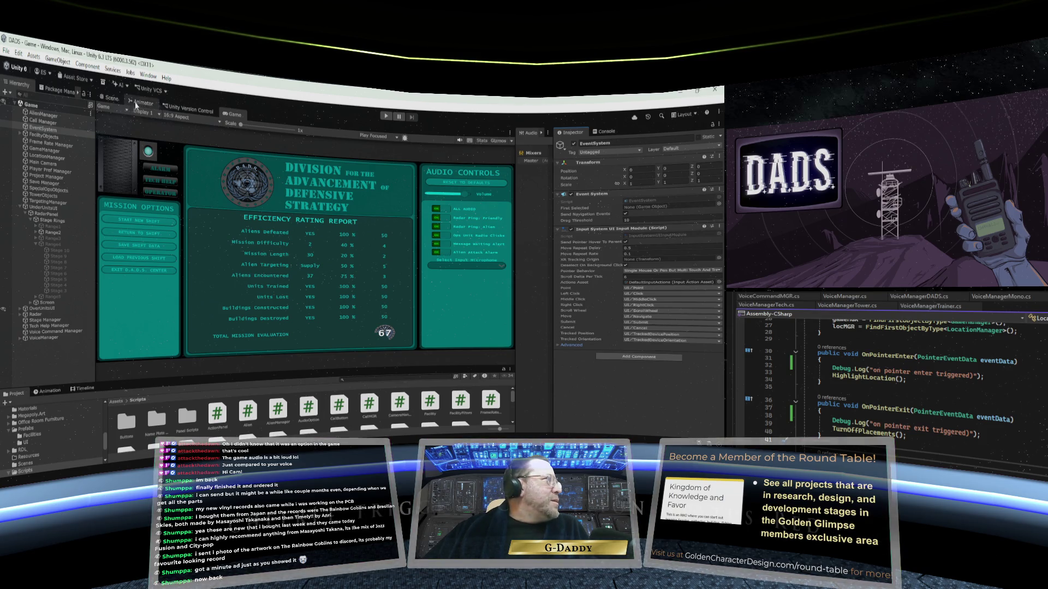
# - Open Project Settings' Input System Package actions and browse the asset picker without changing anything
pyautogui.click(19, 54)
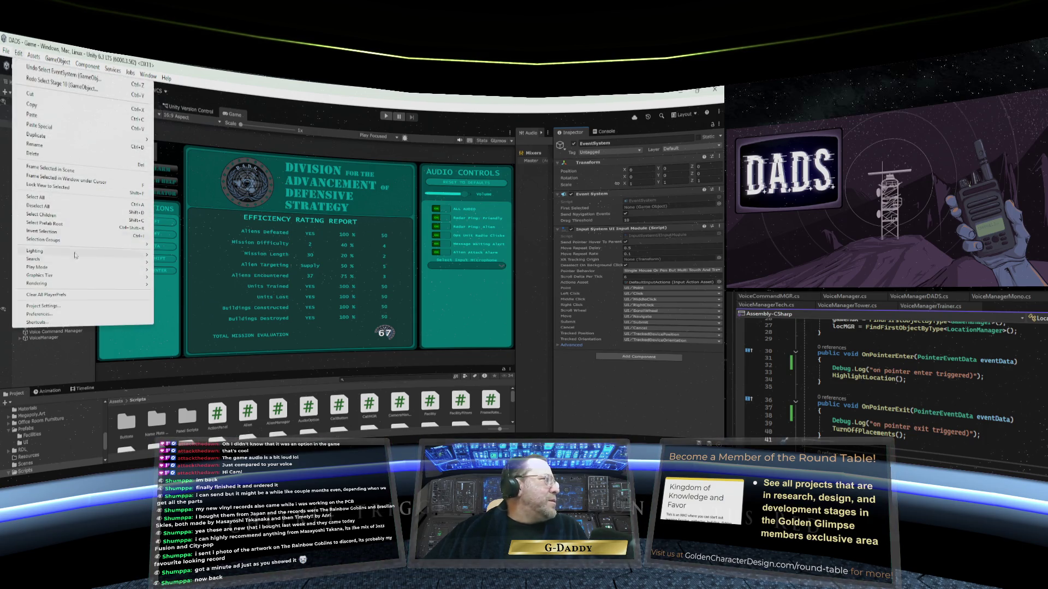
pyautogui.click(72, 306)
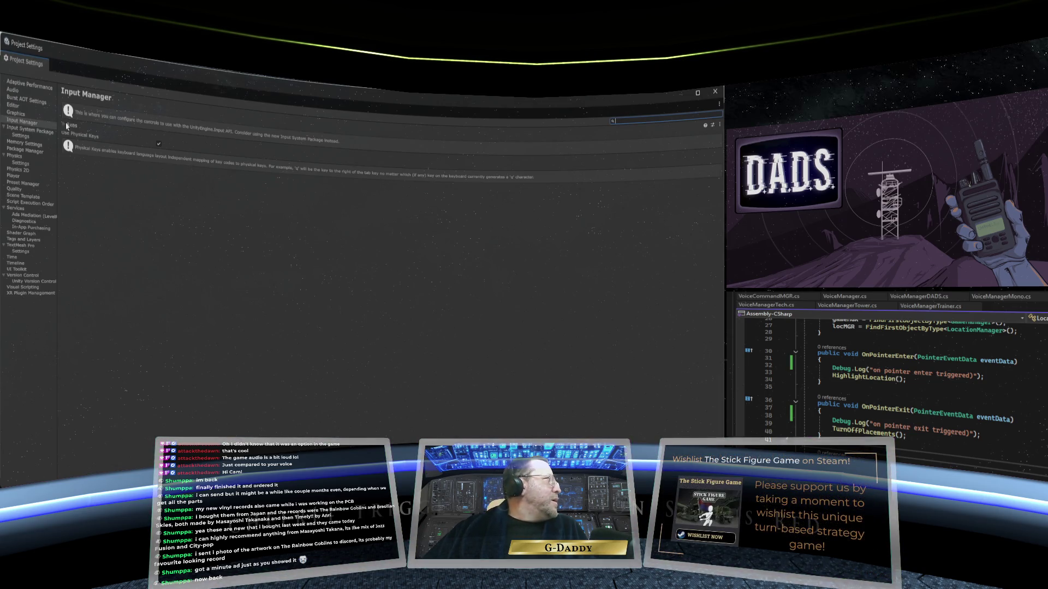
pyautogui.click(30, 132)
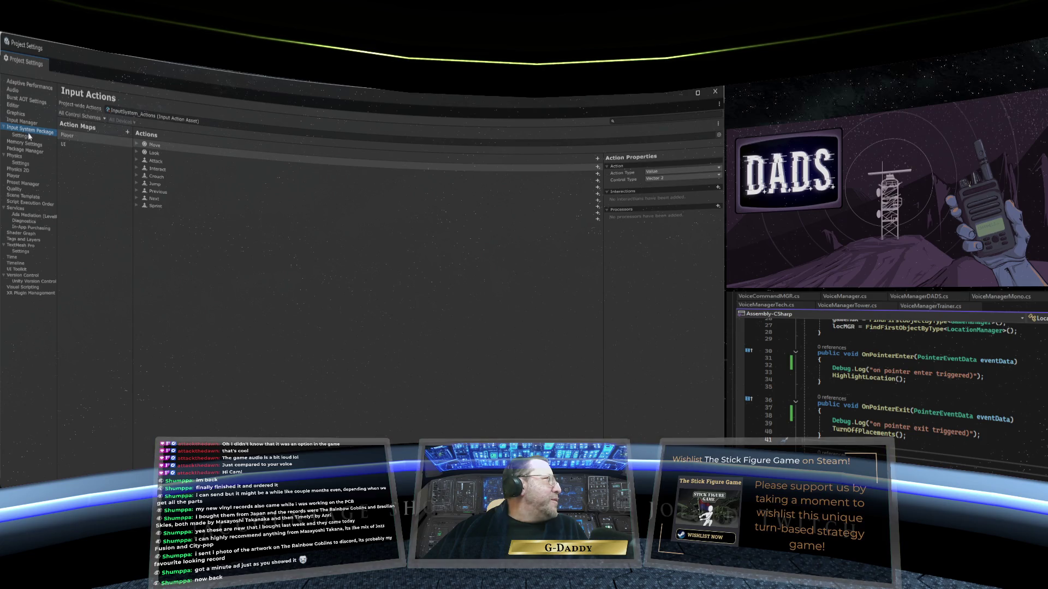
pyautogui.click(107, 109)
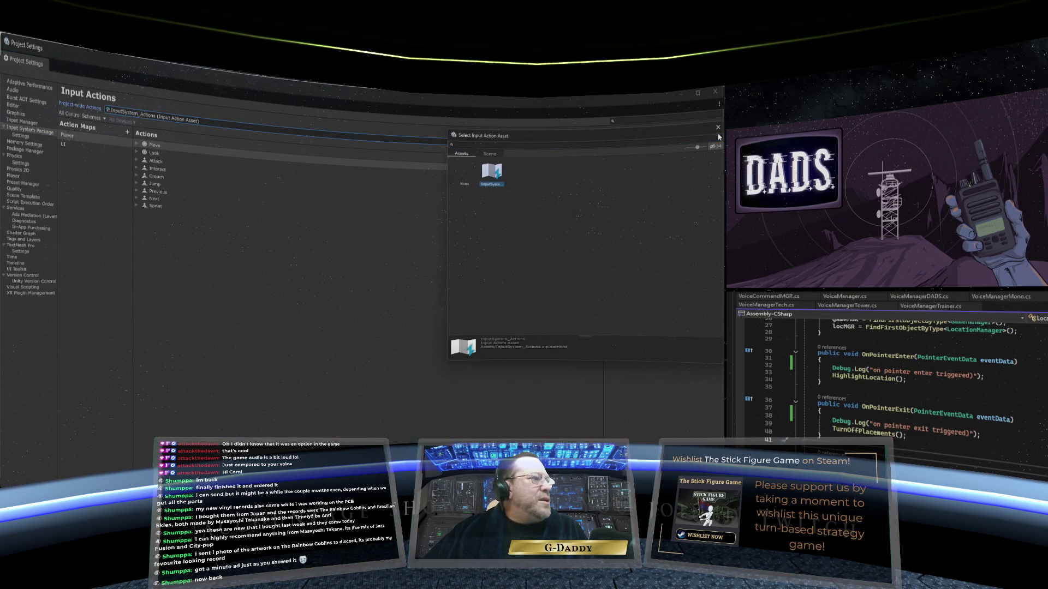
pyautogui.click(490, 154)
pyautogui.click(461, 154)
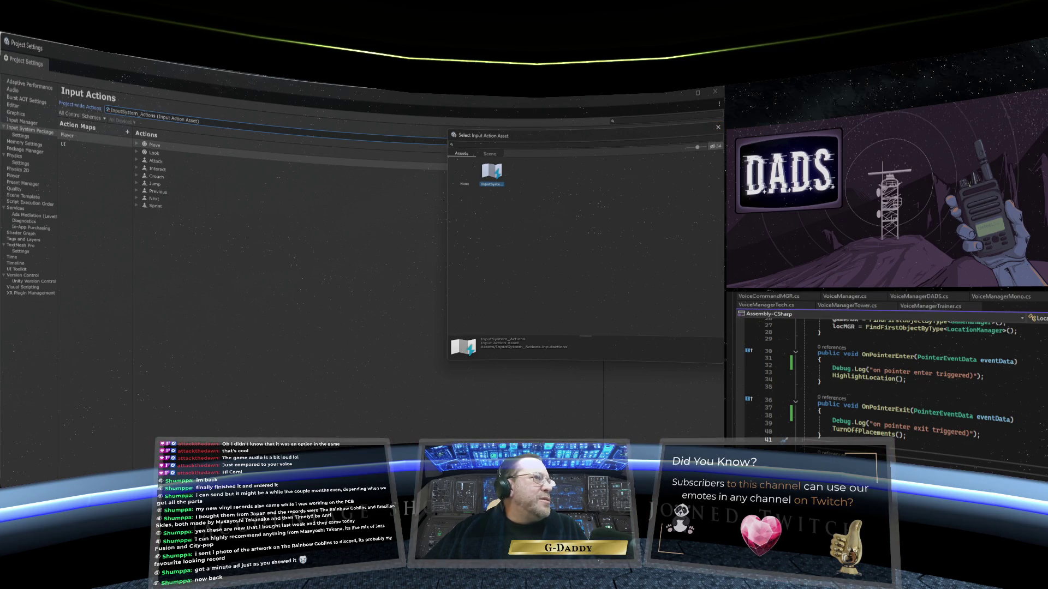
pyautogui.click(717, 127)
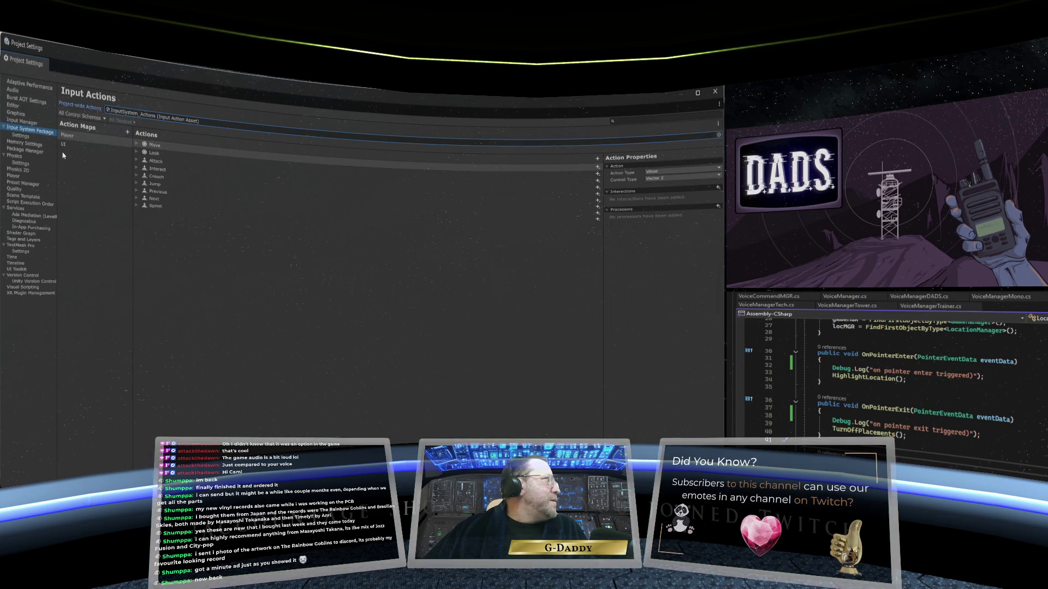
# - Glance at the Input System settings page, review the UI action map's actions, and close Project Settings
pyautogui.click(22, 138)
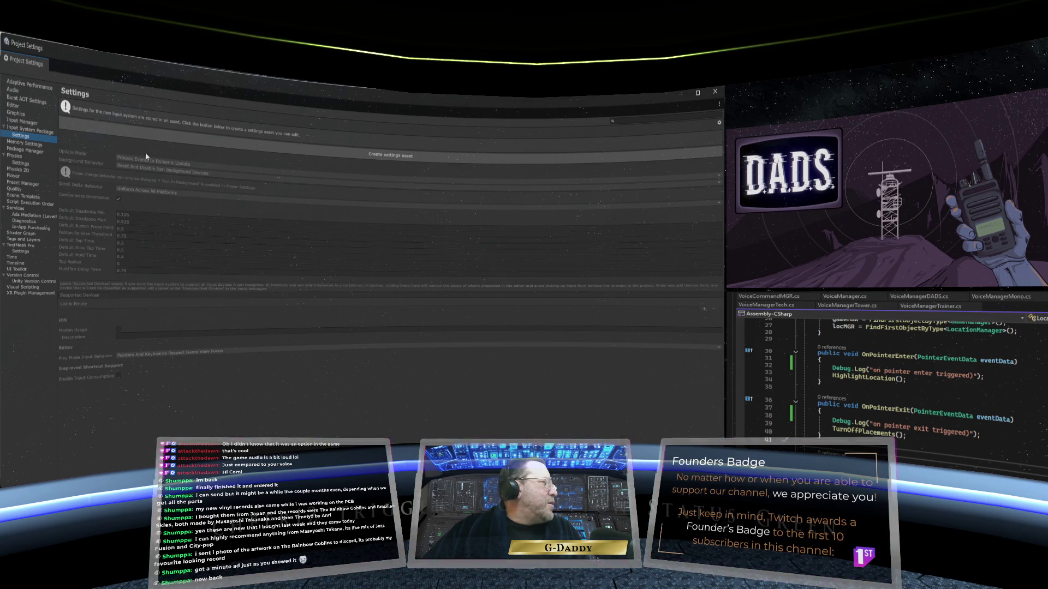
pyautogui.click(22, 130)
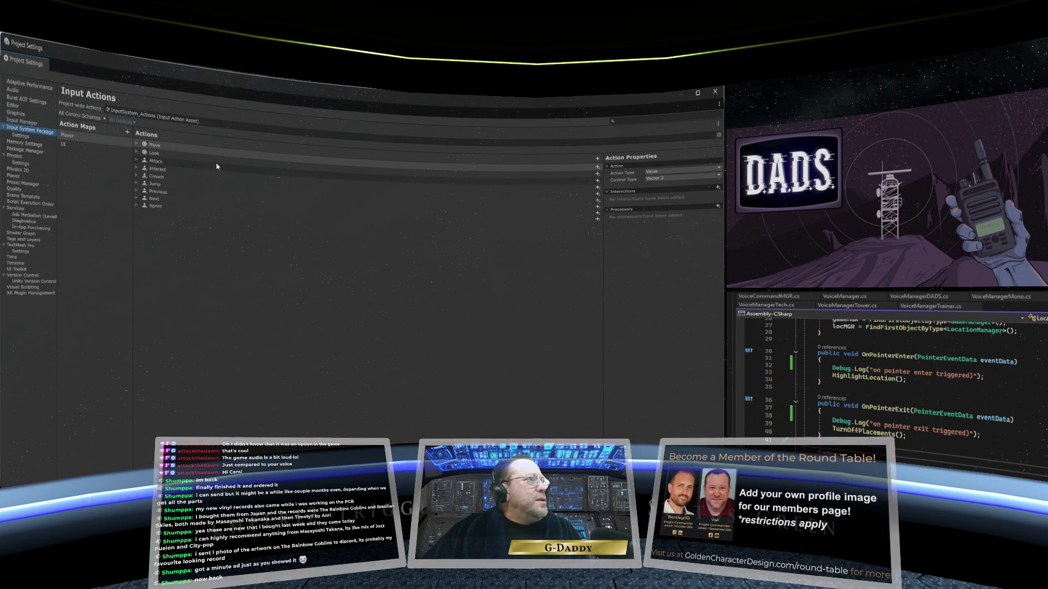
pyautogui.click(96, 150)
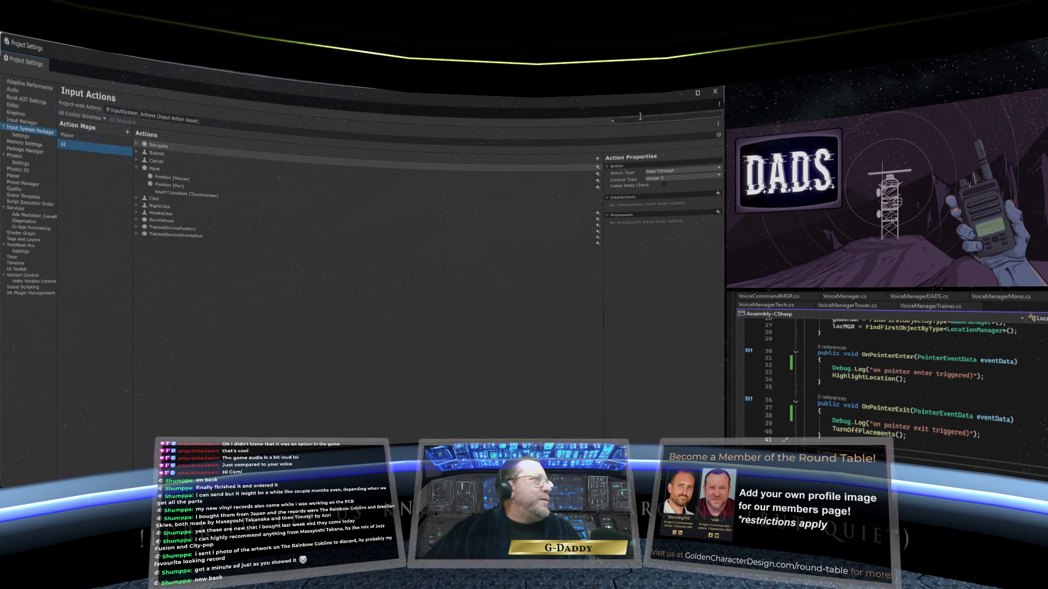
pyautogui.click(715, 94)
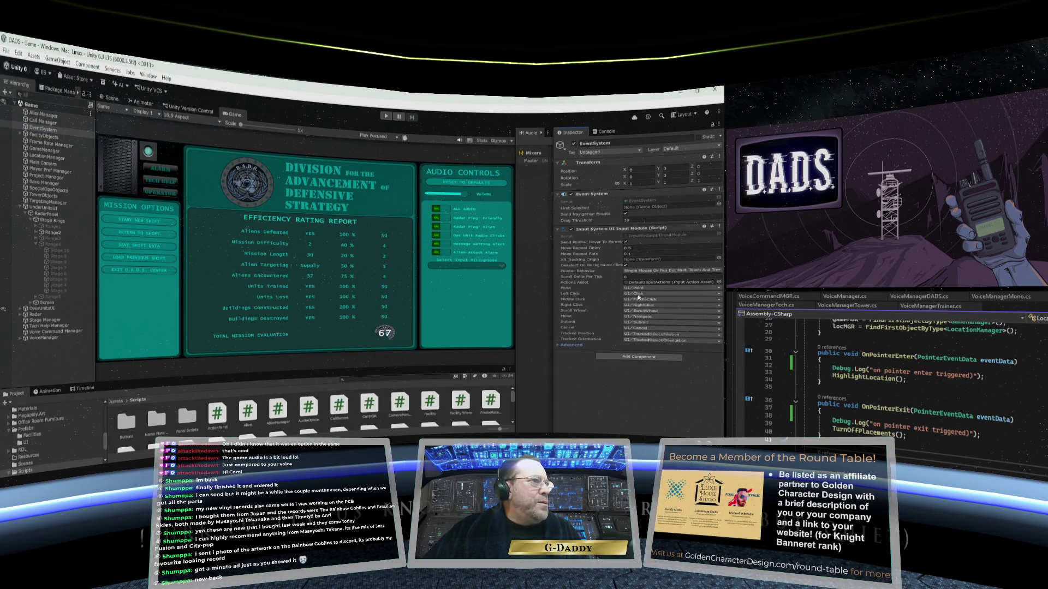
# - Pick InputSystem_Actions as the input module's Actions Asset, then save the scene via File > Save
pyautogui.click(719, 282)
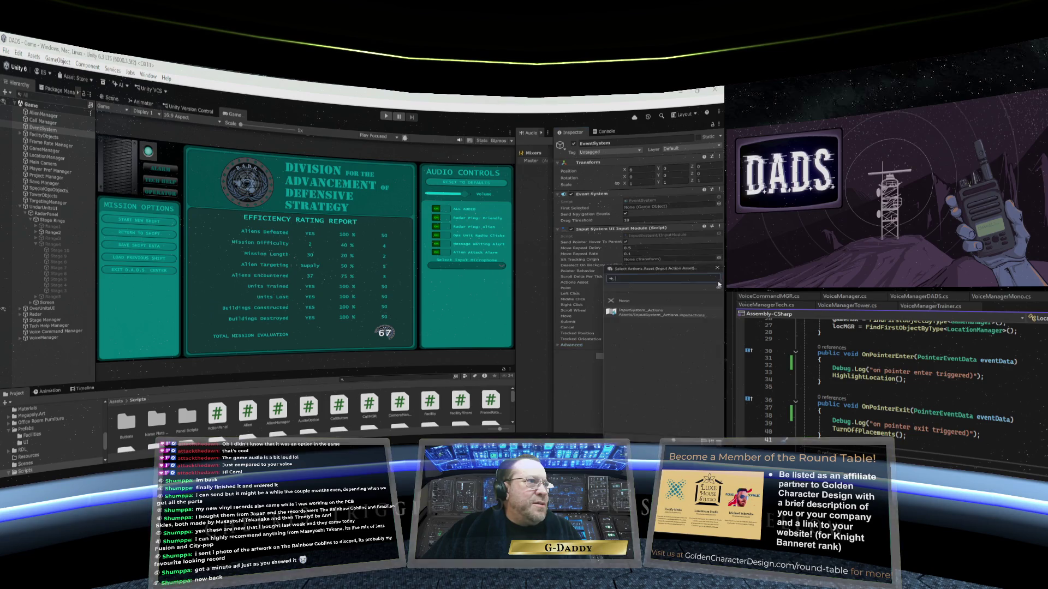
pyautogui.click(644, 315)
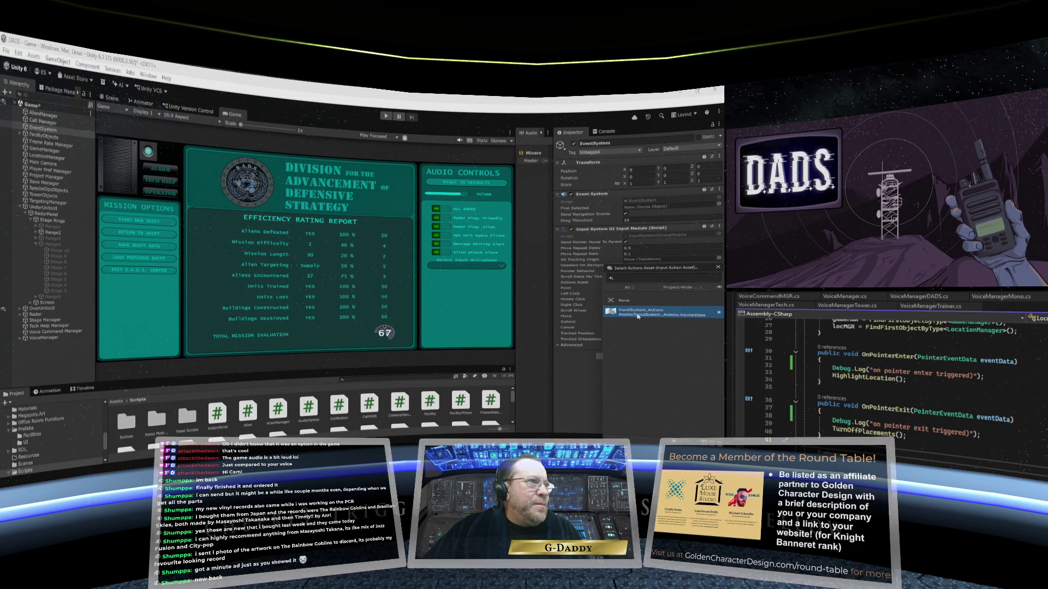
pyautogui.click(718, 267)
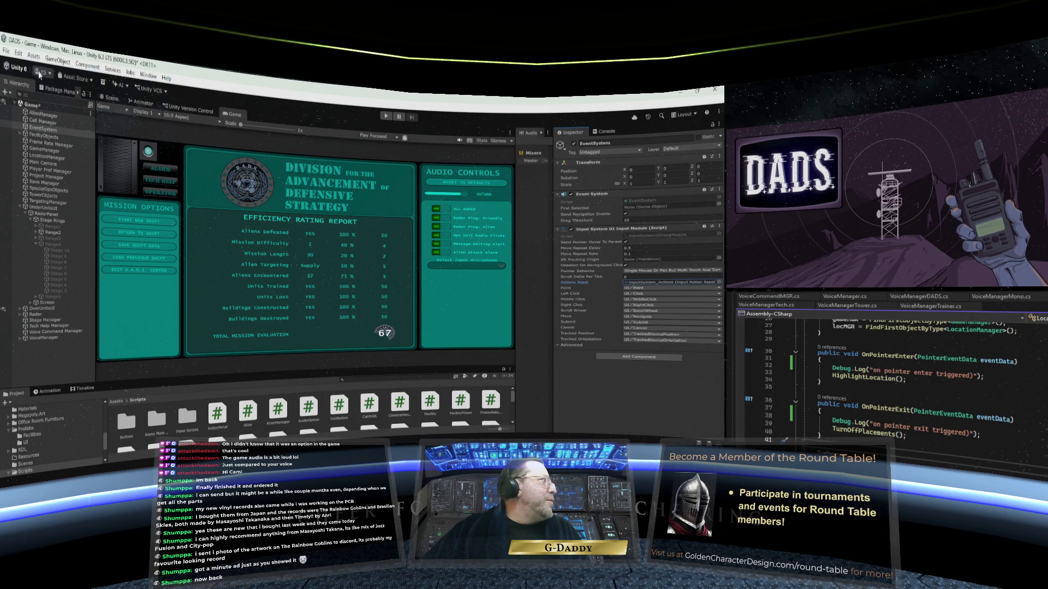
pyautogui.click(7, 52)
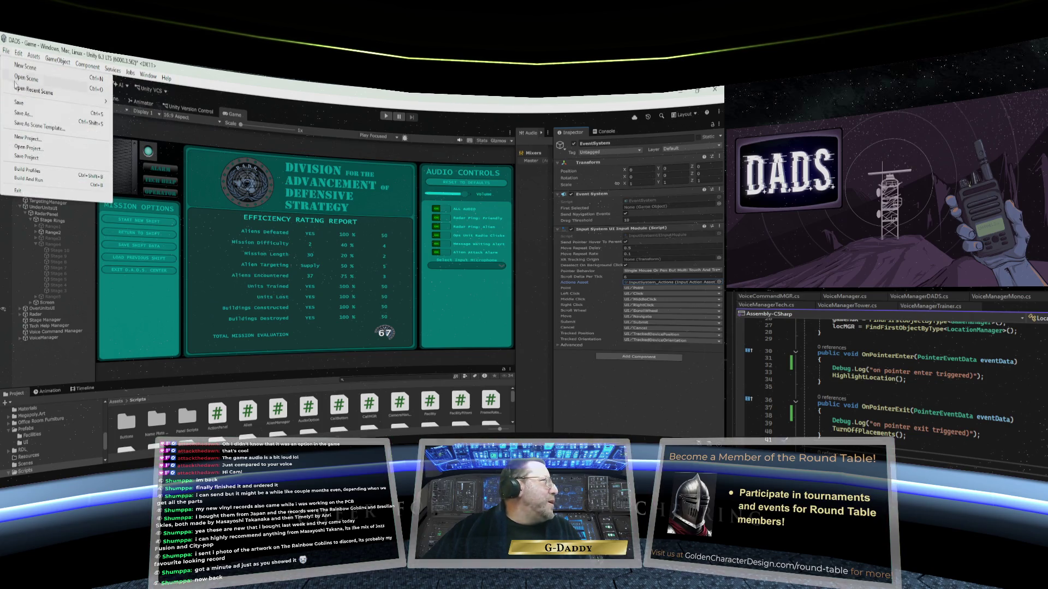
pyautogui.click(66, 109)
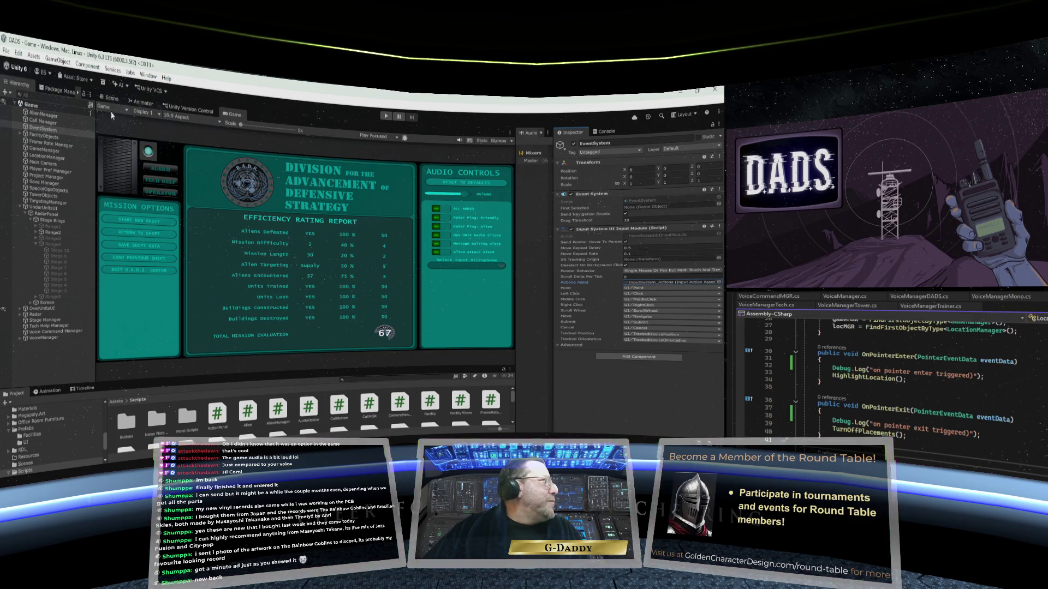
# - Play, start a new shift, select UNIT-1, dismiss the import package dialog, and press Escape for the report
pyautogui.click(386, 116)
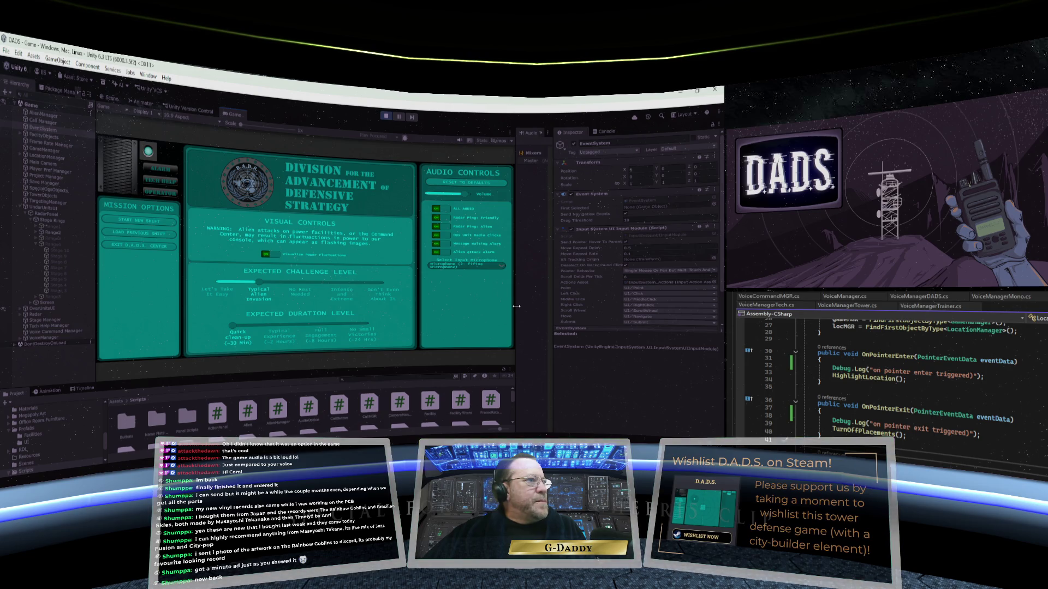
pyautogui.click(156, 221)
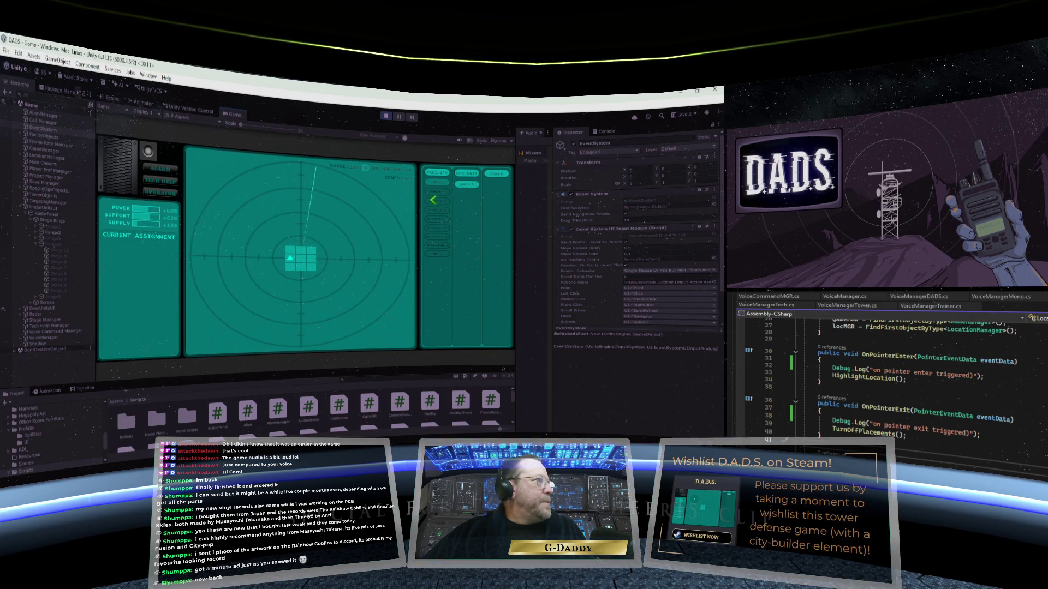
pyautogui.click(468, 185)
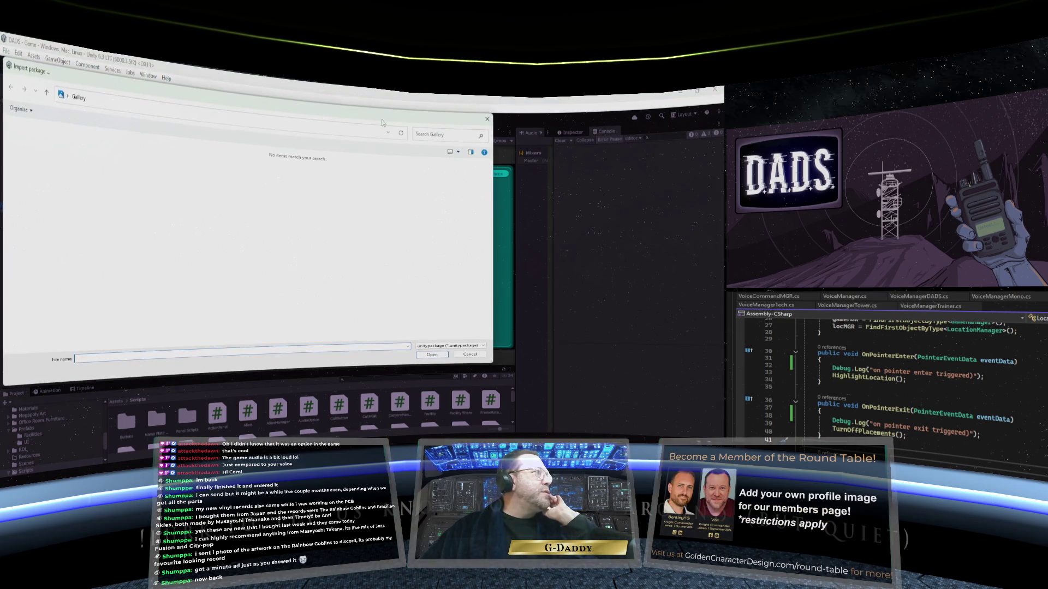
pyautogui.click(486, 120)
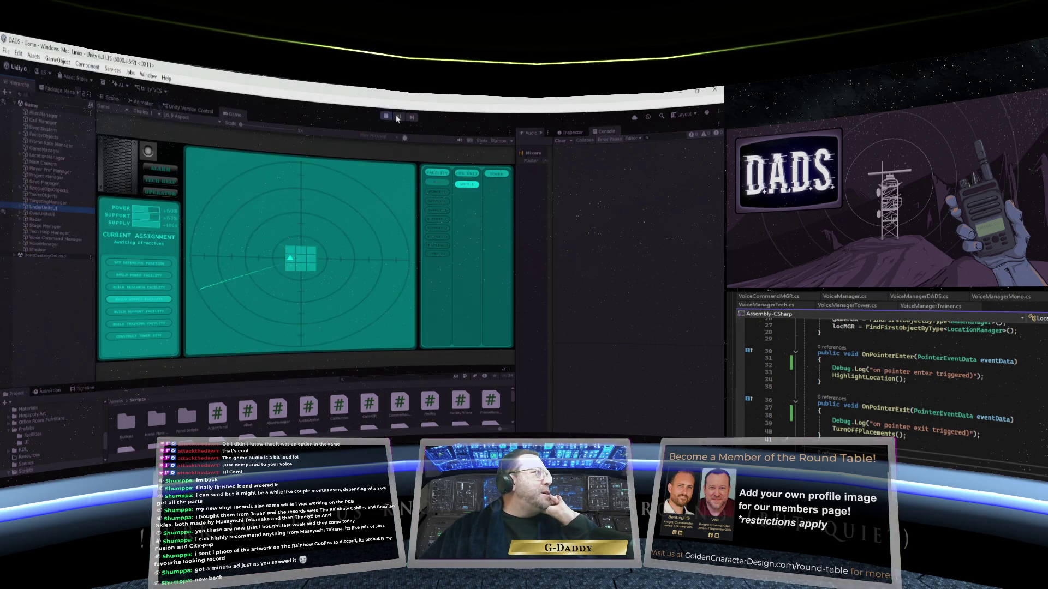
pyautogui.press('Escape')
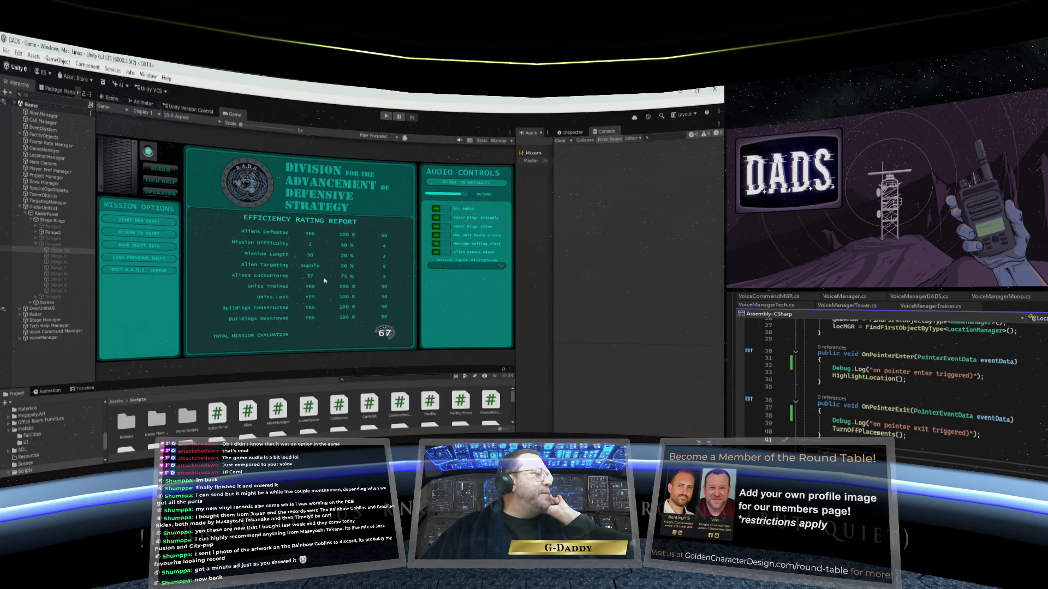
# - Widen the Game view on both its right and left sides around the paused report
pyautogui.moveTo(514, 362); pyautogui.dragTo(575, 362)
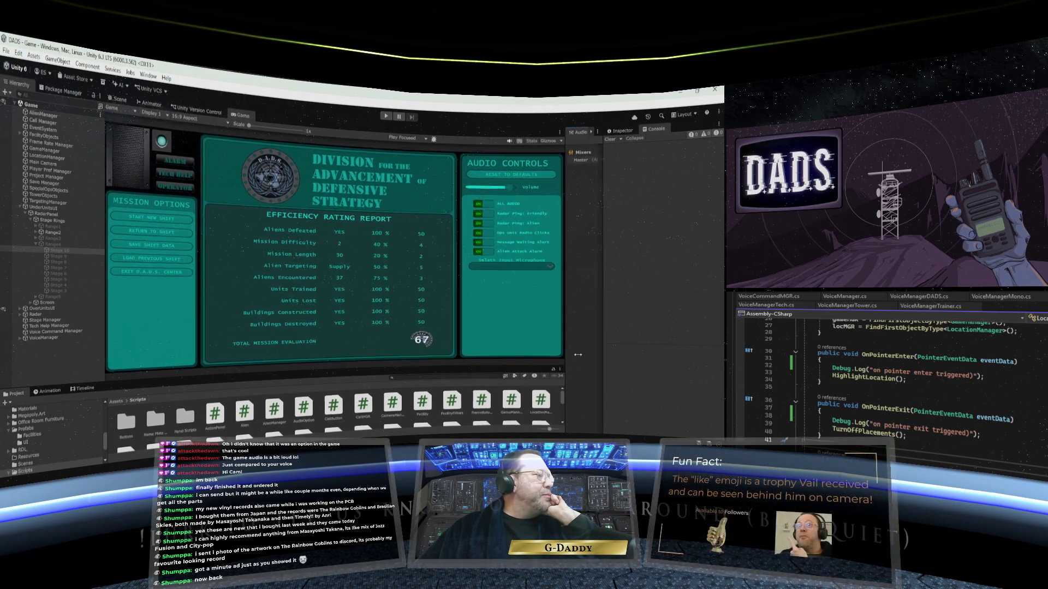
pyautogui.moveTo(105, 381); pyautogui.dragTo(86, 379)
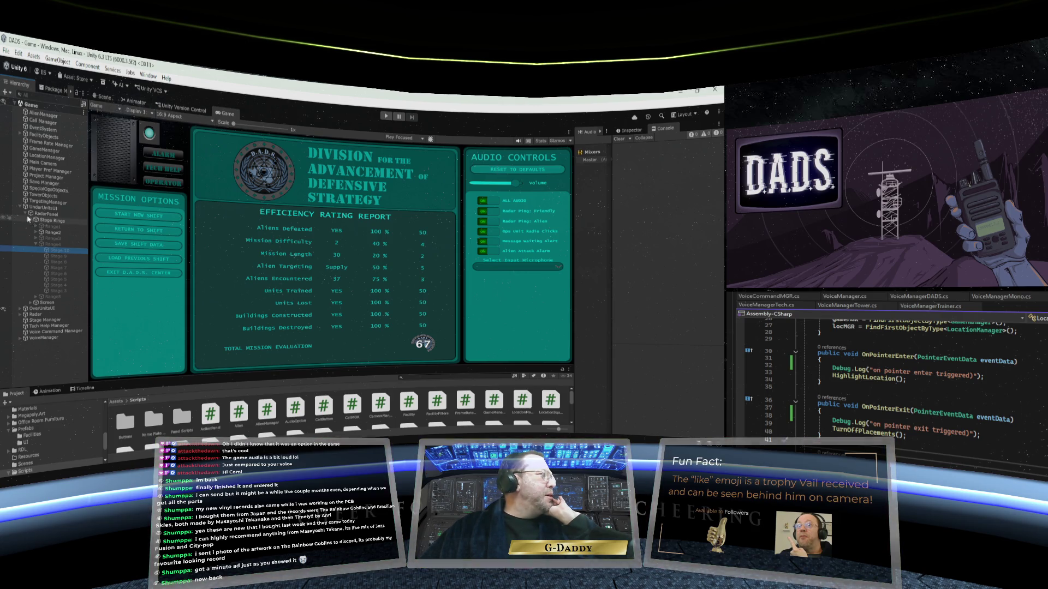
# - Select EventSystem, widen its Inspector, and open the Actions Asset picker offering None or InputSystem_Actions
pyautogui.click(61, 130)
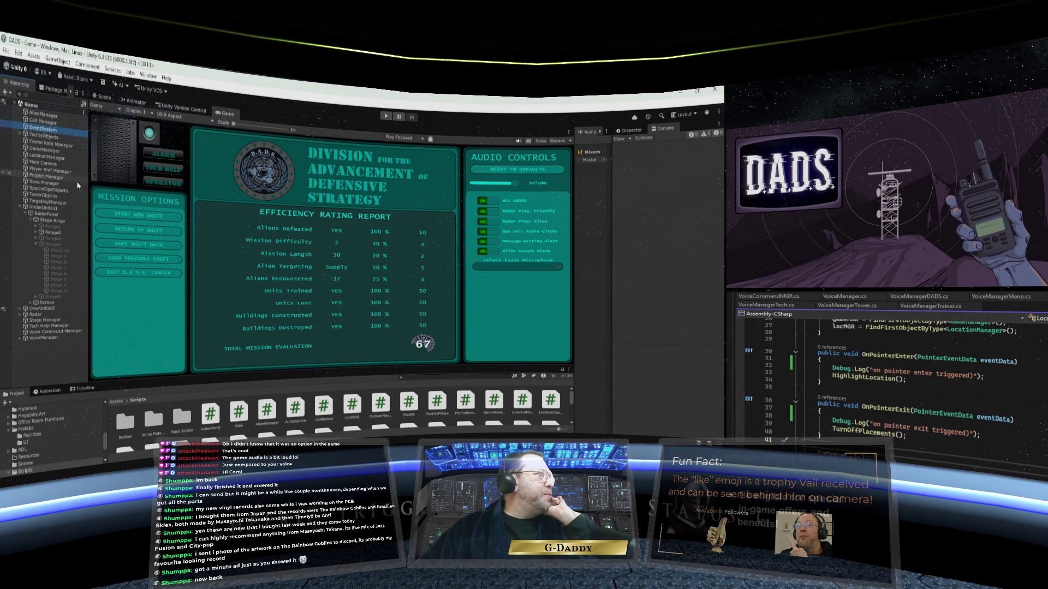
pyautogui.click(631, 130)
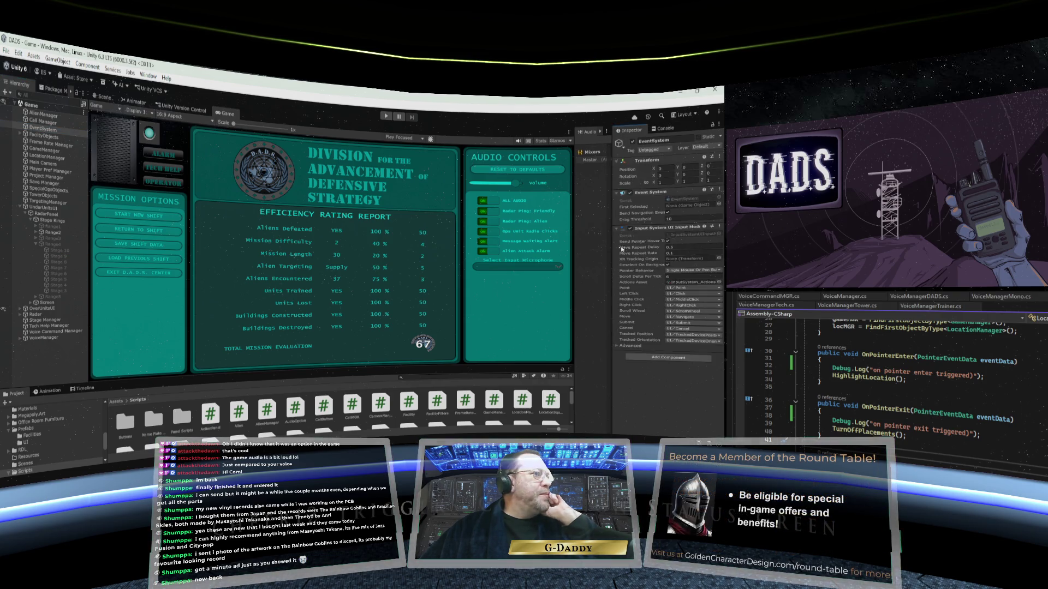
pyautogui.moveTo(613, 322); pyautogui.dragTo(511, 321)
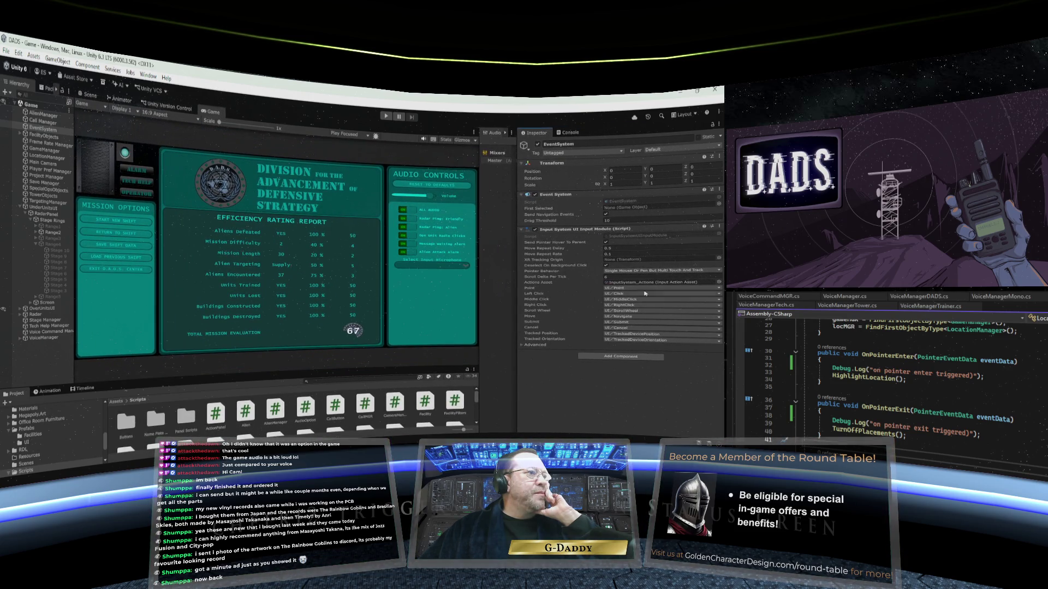
pyautogui.click(719, 283)
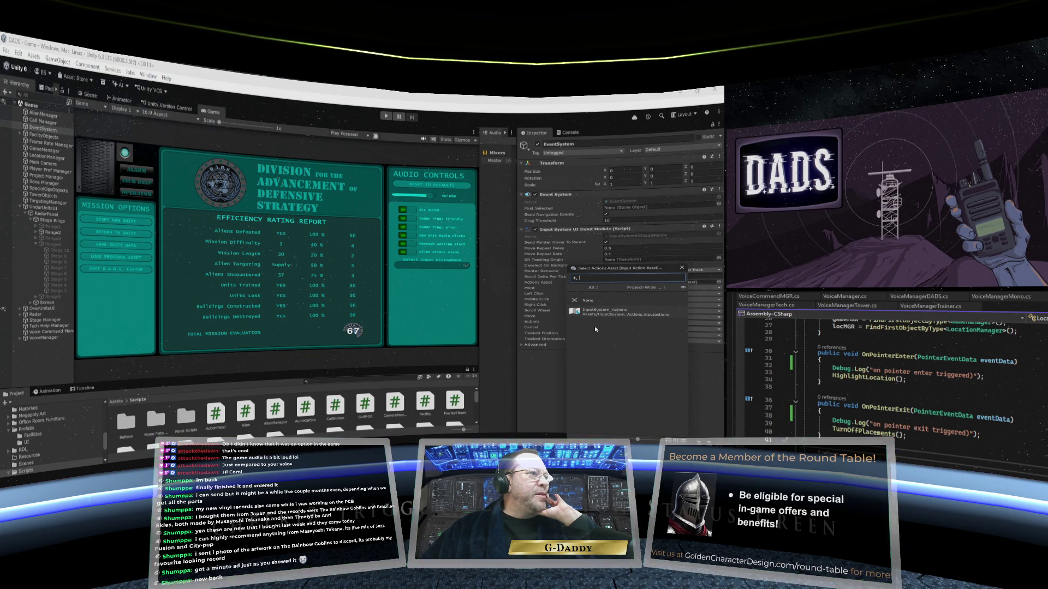
# - List all actions assets in the picker, leave InputSystem_Actions unchanged, and collapse UnderUnitsUI
pyautogui.click(596, 290)
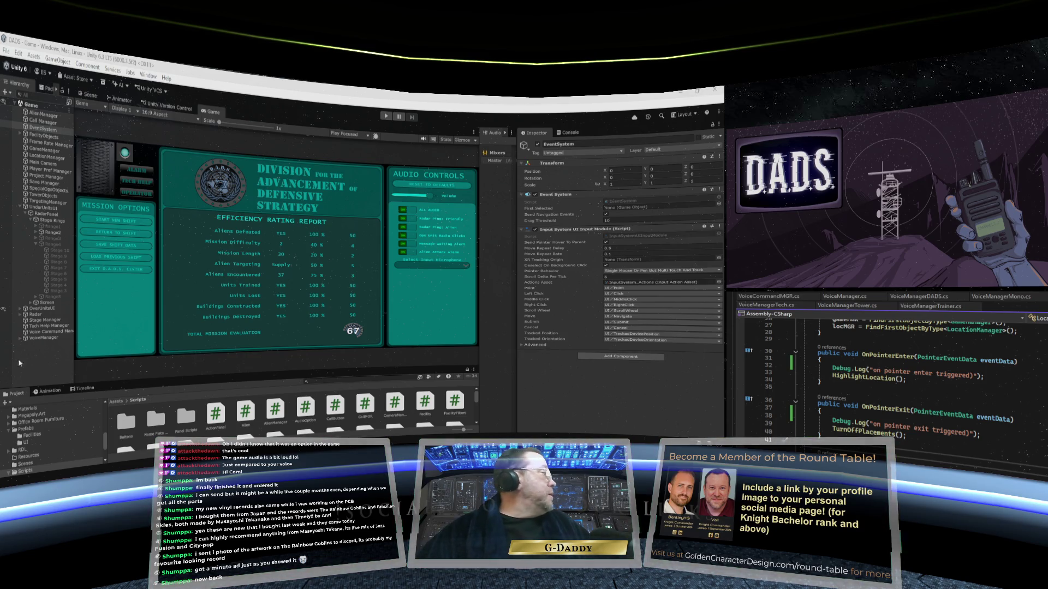
pyautogui.click(20, 208)
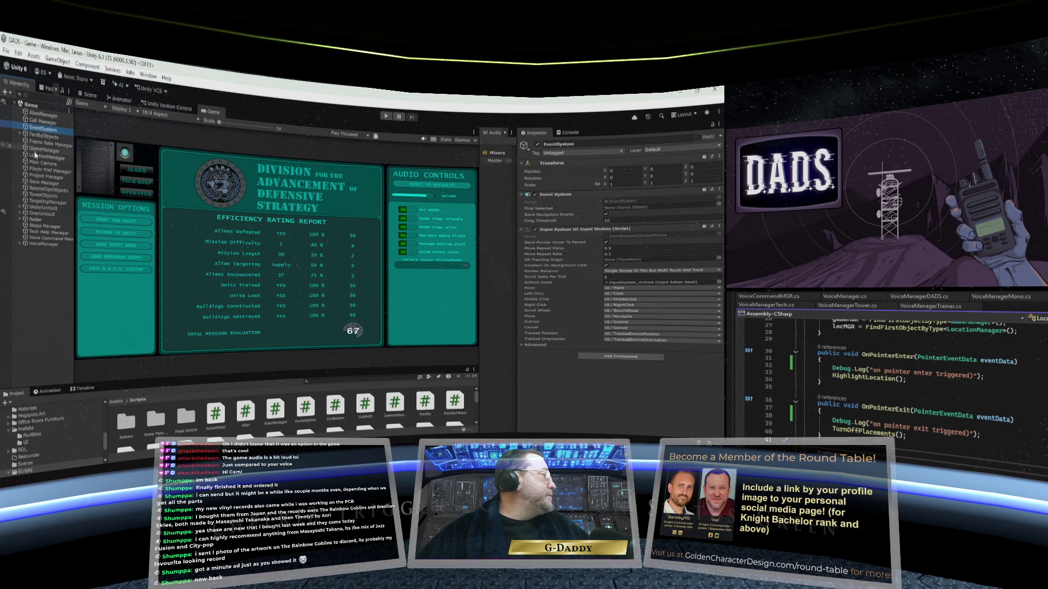
pyautogui.click(18, 53)
pyautogui.click(59, 306)
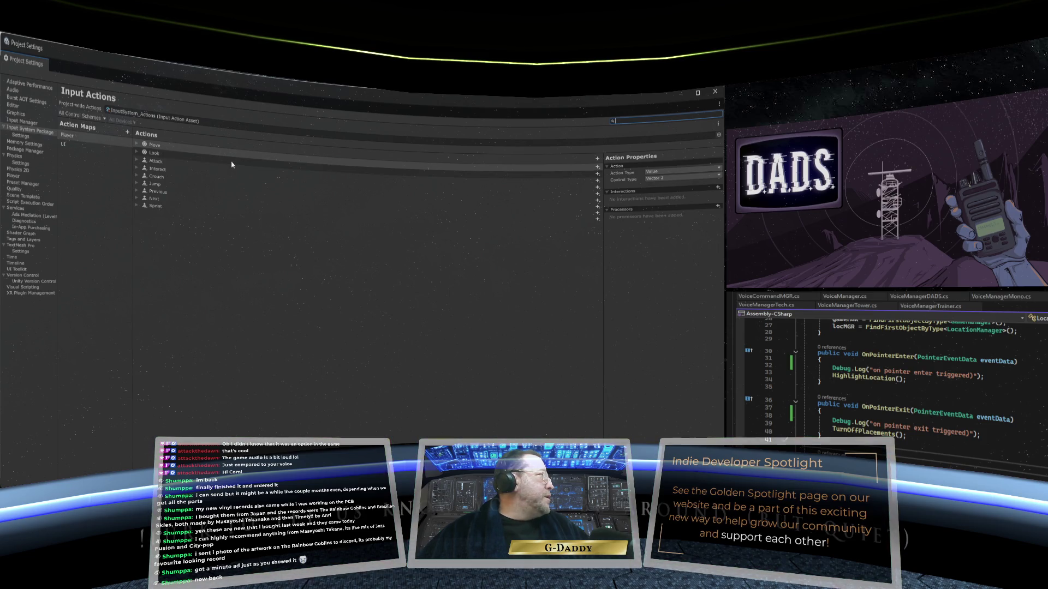
pyautogui.click(26, 123)
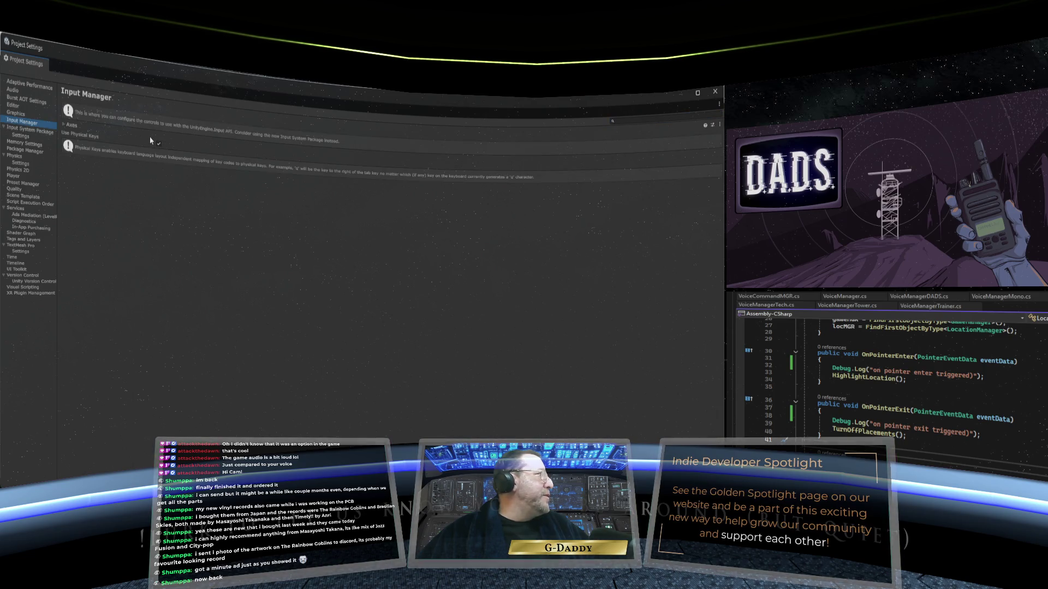
pyautogui.click(64, 126)
pyautogui.click(64, 126)
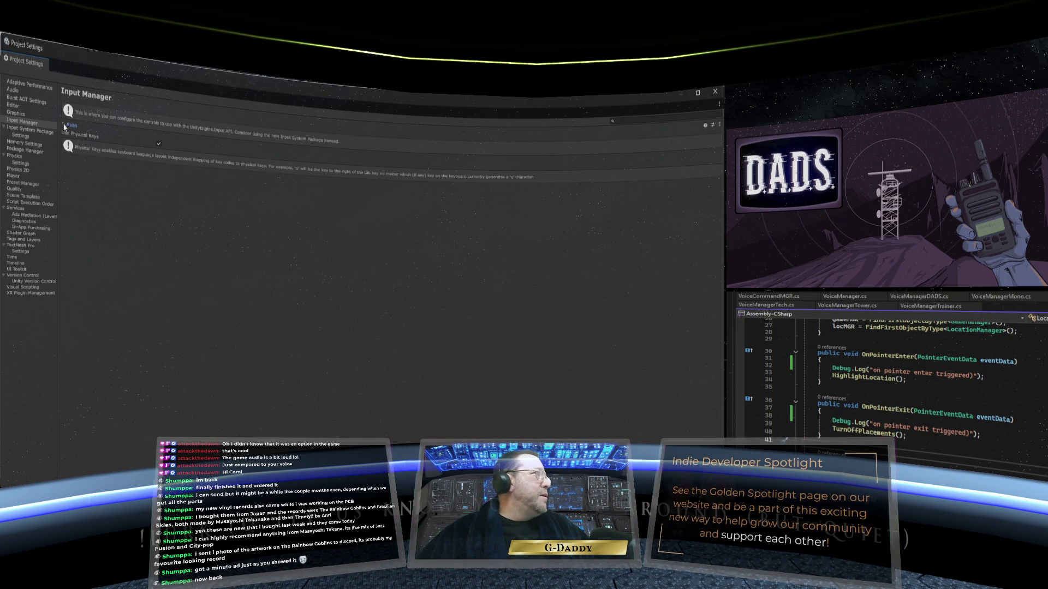
pyautogui.click(719, 124)
pyautogui.click(682, 134)
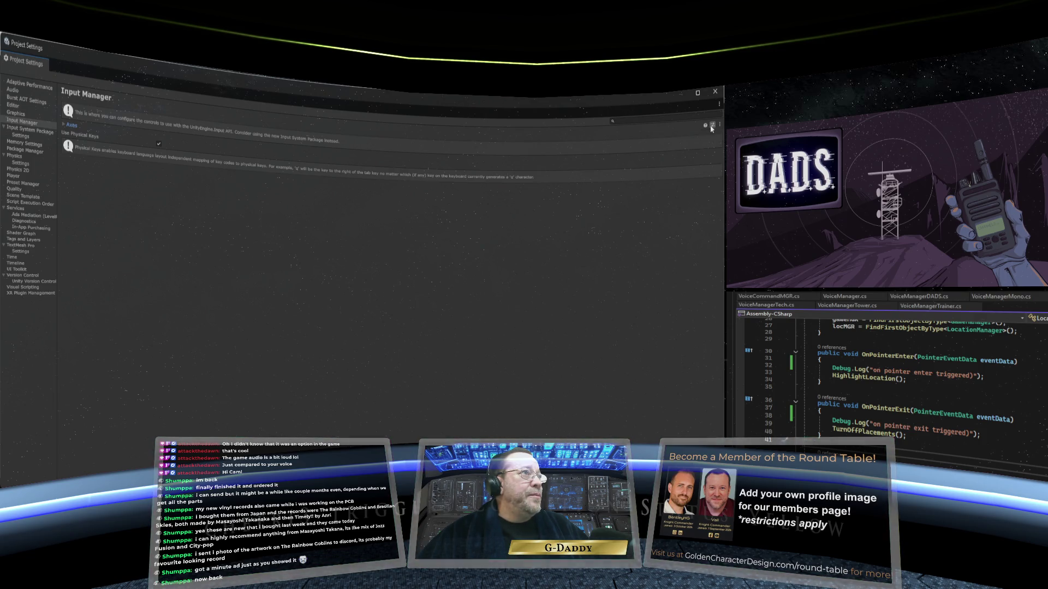
pyautogui.click(711, 127)
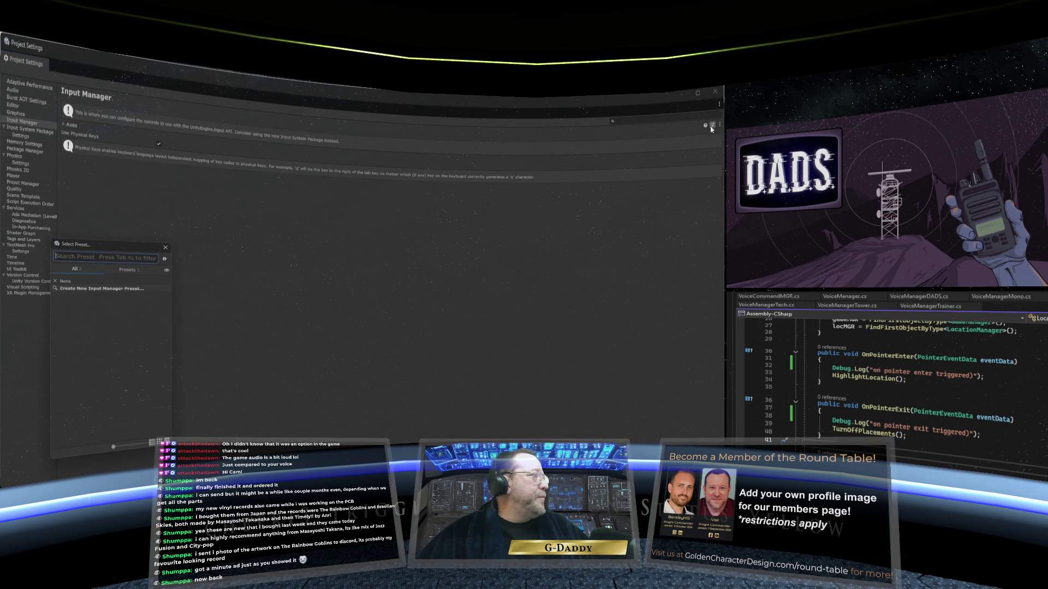
pyautogui.moveTo(116, 245); pyautogui.dragTo(173, 228)
pyautogui.click(222, 232)
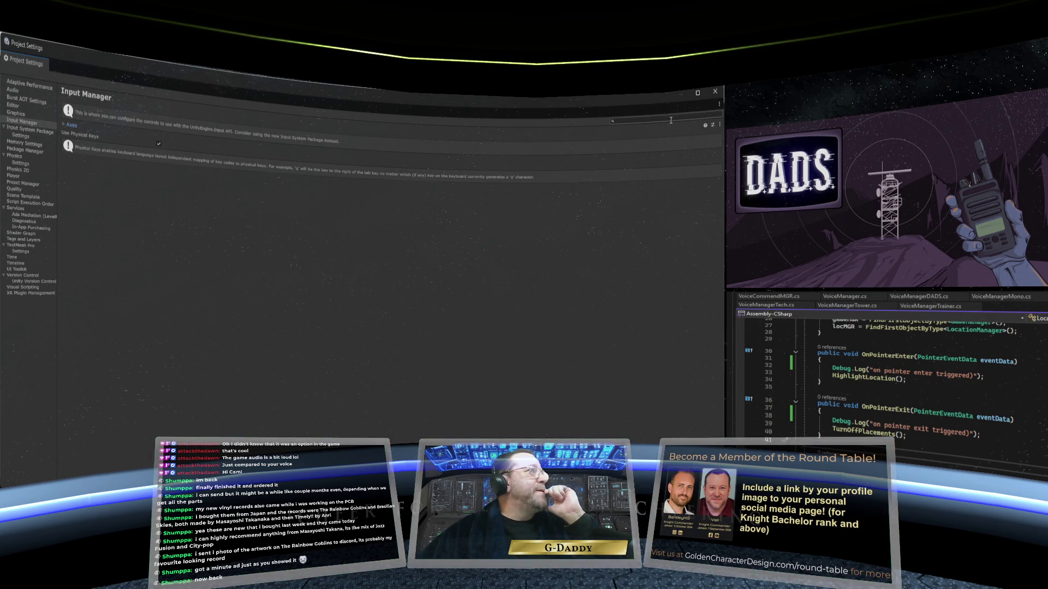
pyautogui.click(715, 96)
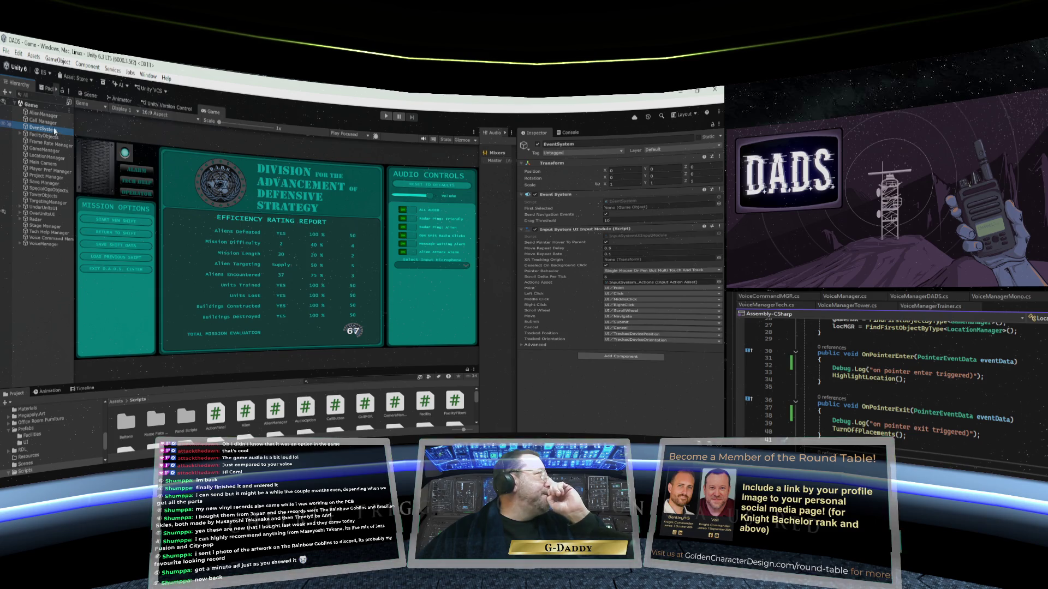
# - Show the Package Manager's empty Updates list and widen the panel and its package list column
pyautogui.click(48, 90)
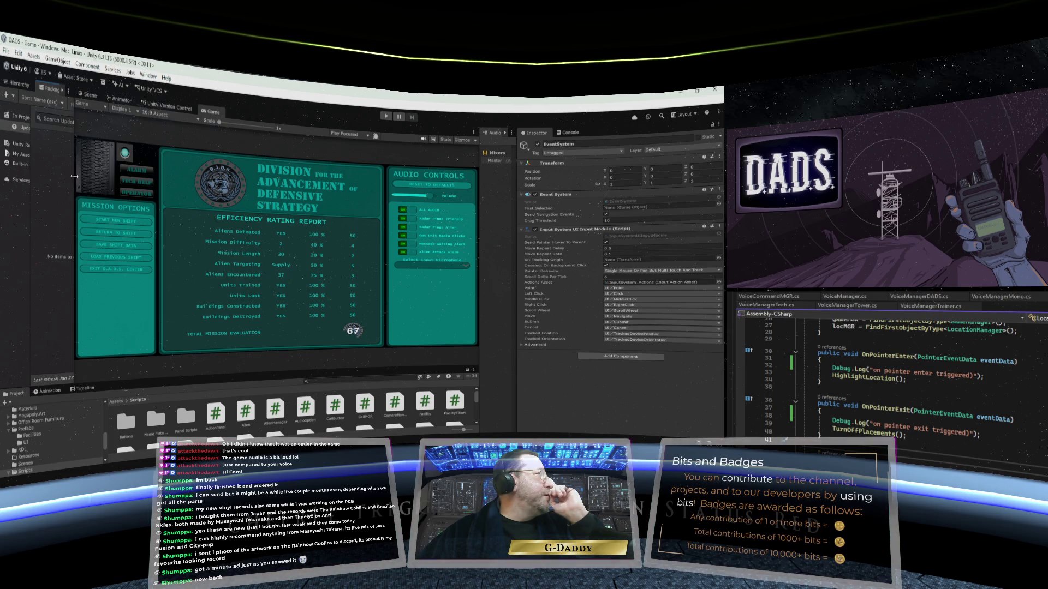
pyautogui.moveTo(75, 180); pyautogui.dragTo(138, 181)
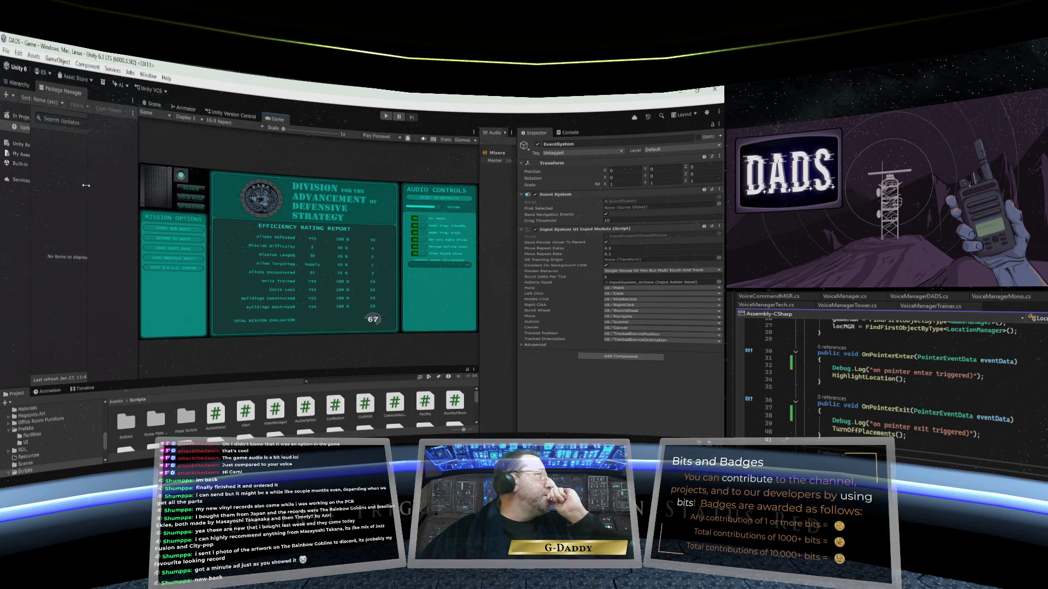
pyautogui.moveTo(31, 185); pyautogui.dragTo(51, 188)
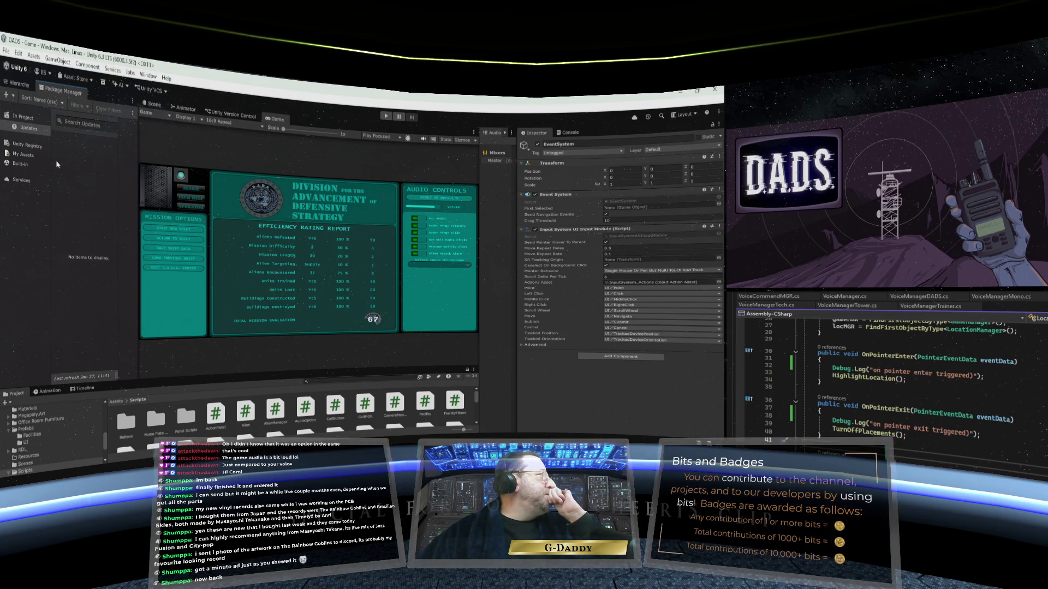
# - Select the installed Input System package, widen its details pane, and expand the 1.18.0 changelog
pyautogui.click(27, 117)
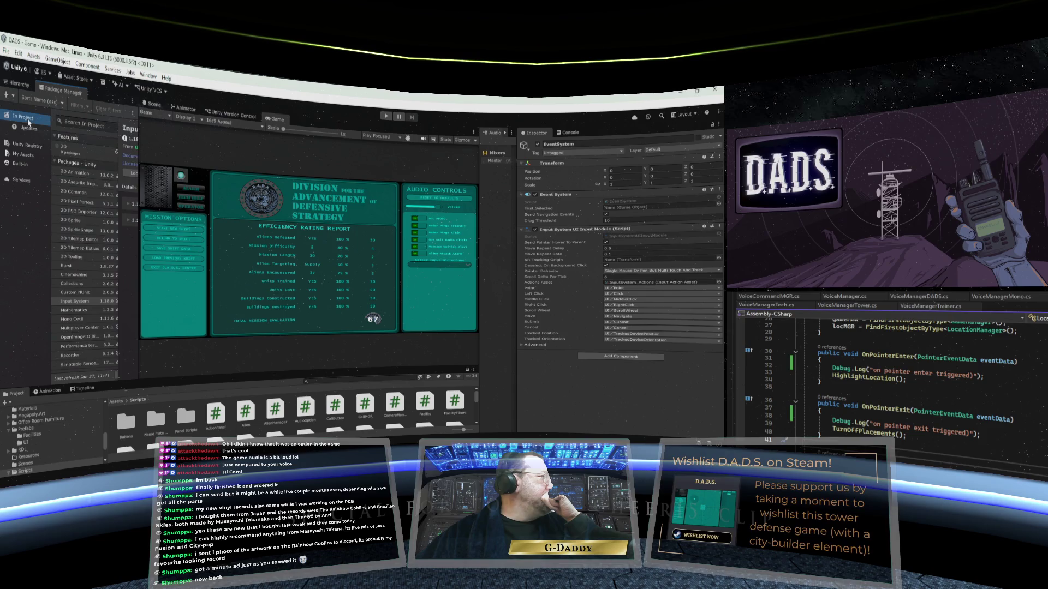
pyautogui.scroll(-3, 95, 249)
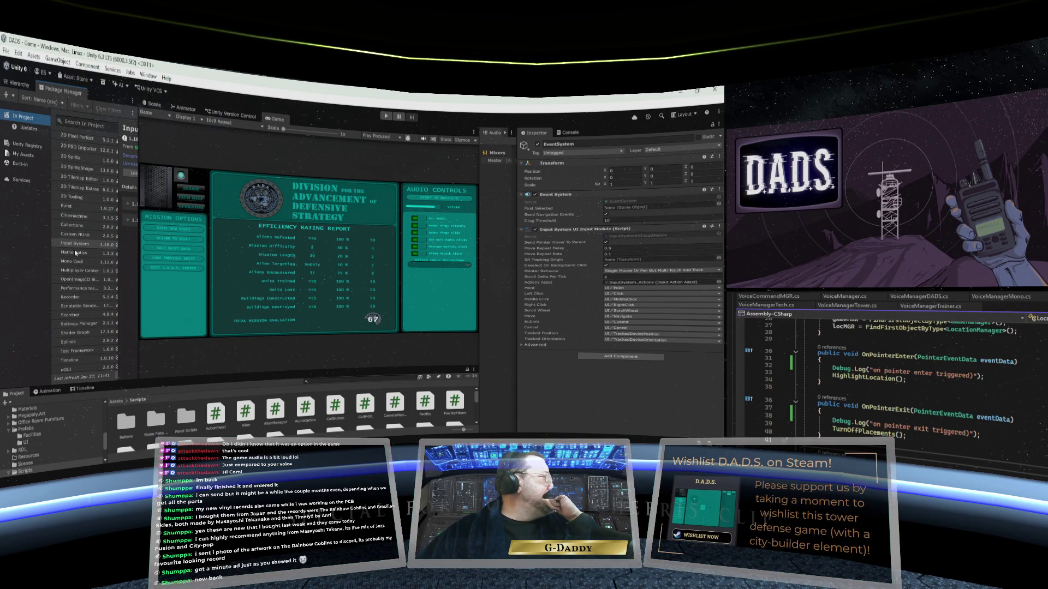
pyautogui.moveTo(139, 257); pyautogui.dragTo(216, 255)
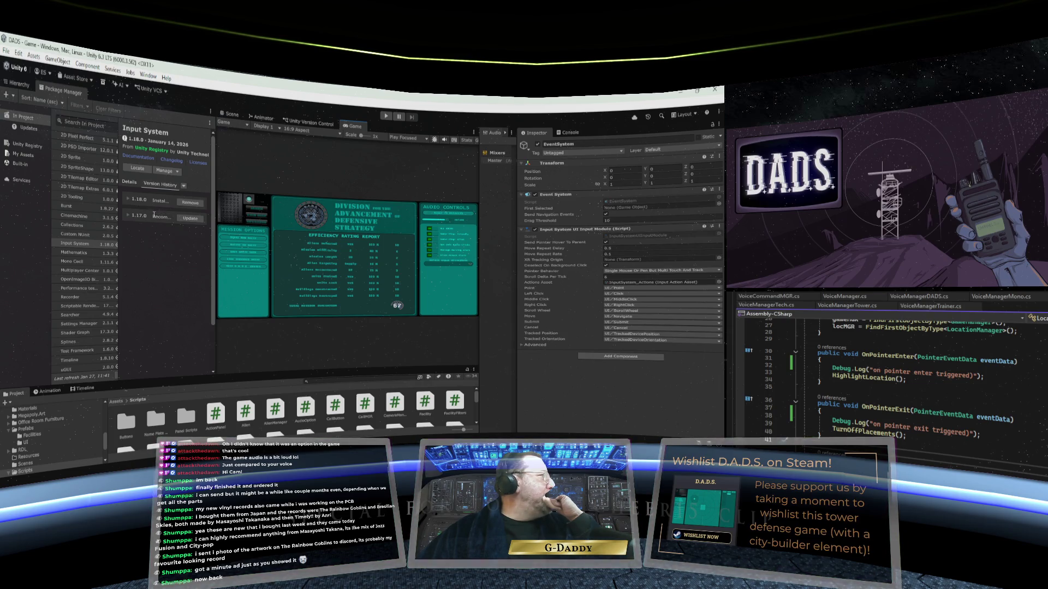
pyautogui.moveTo(213, 245); pyautogui.dragTo(237, 246)
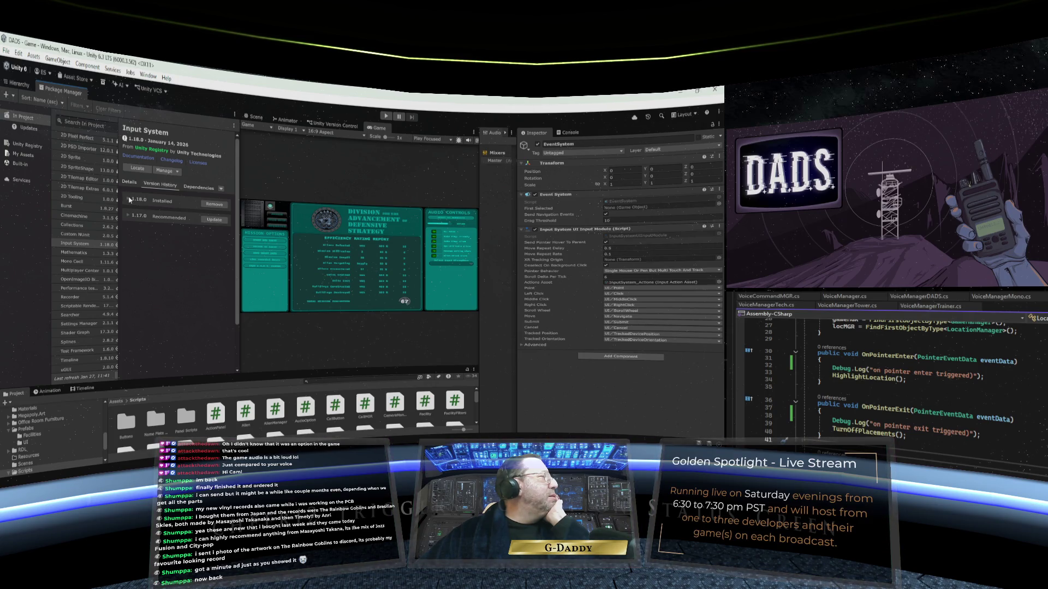
pyautogui.click(129, 199)
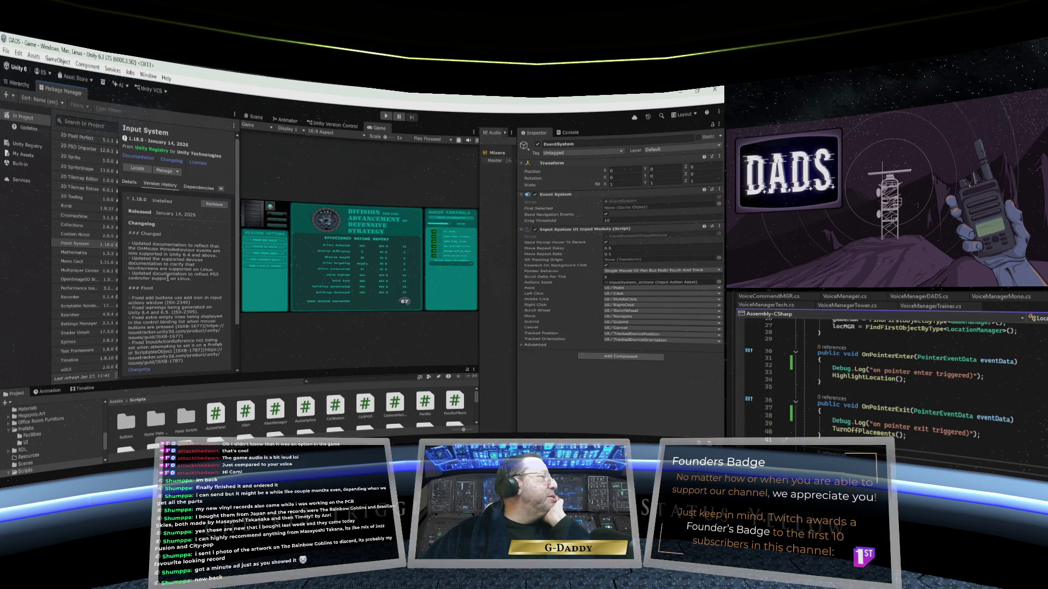
pyautogui.scroll(-3, 168, 280)
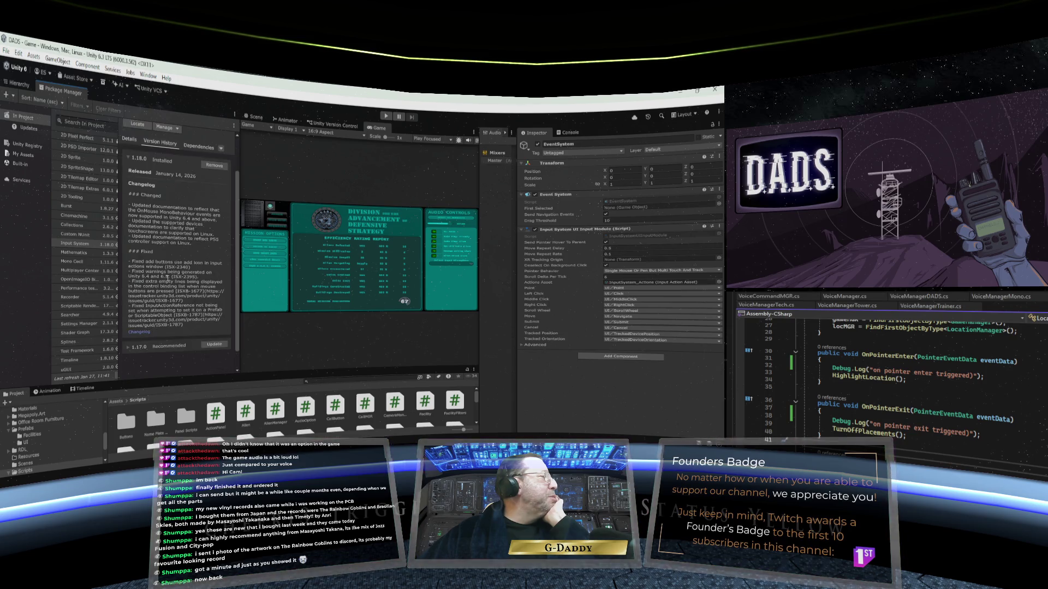
pyautogui.scroll(-2, 168, 278)
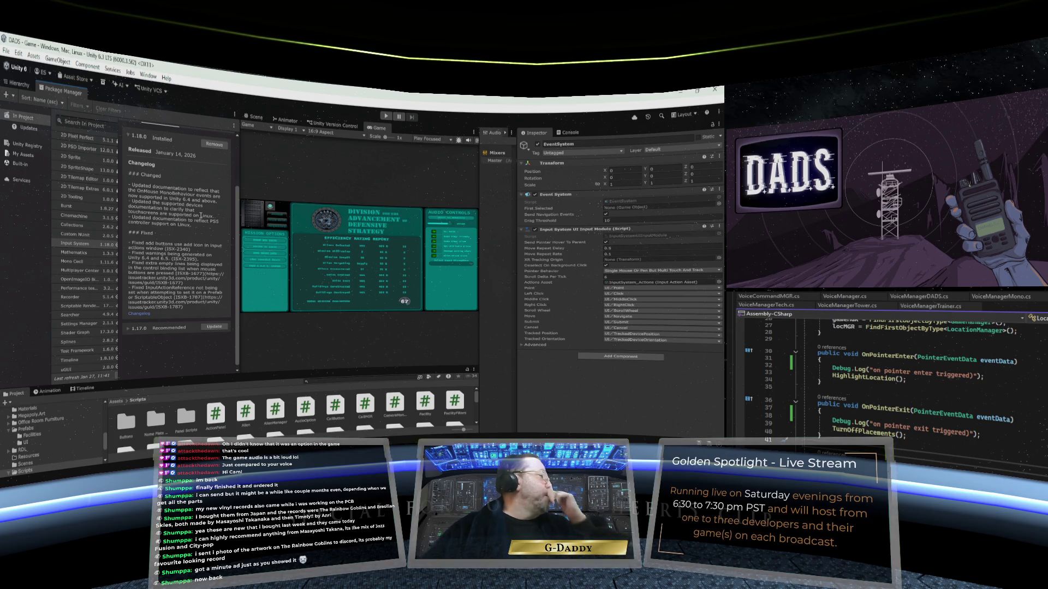
# - Expand the 1.17.0 entry in Version History and scroll through its changelog
pyautogui.click(137, 329)
pyautogui.scroll(-5, 206, 272)
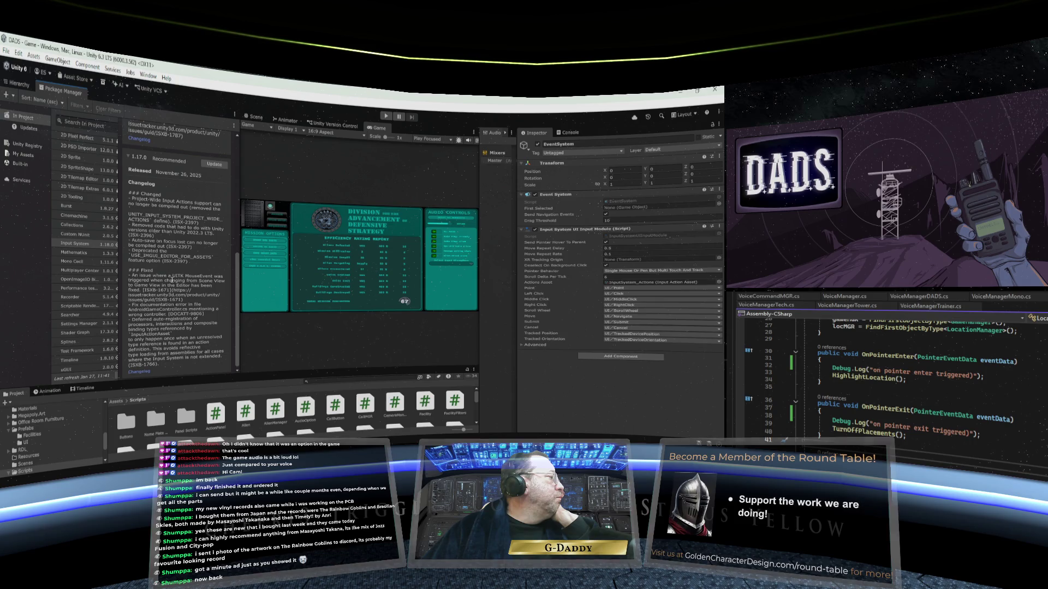
pyautogui.scroll(-1, 172, 293)
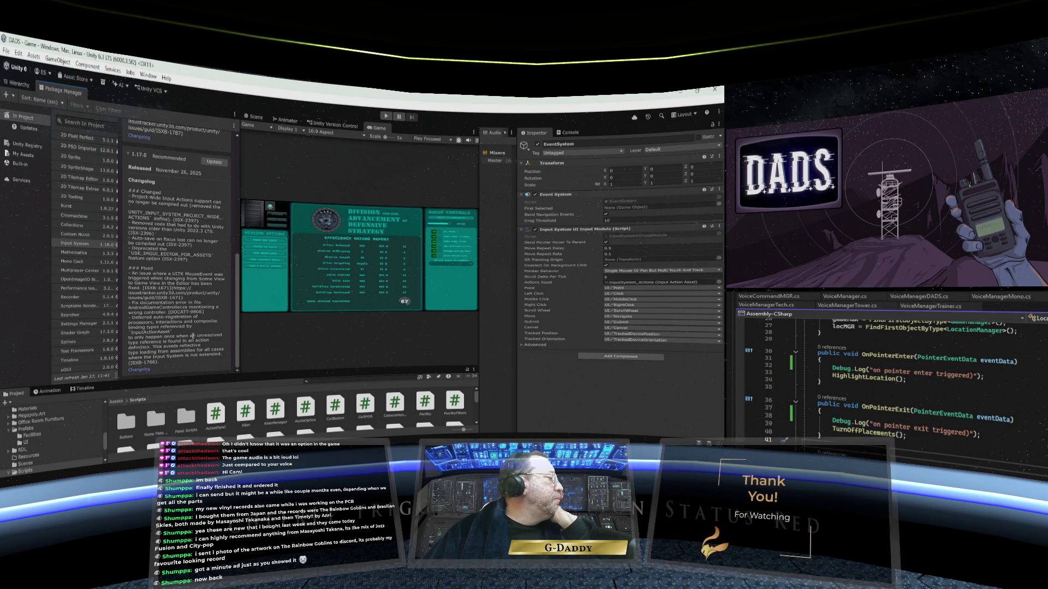
pyautogui.scroll(10, 176, 369)
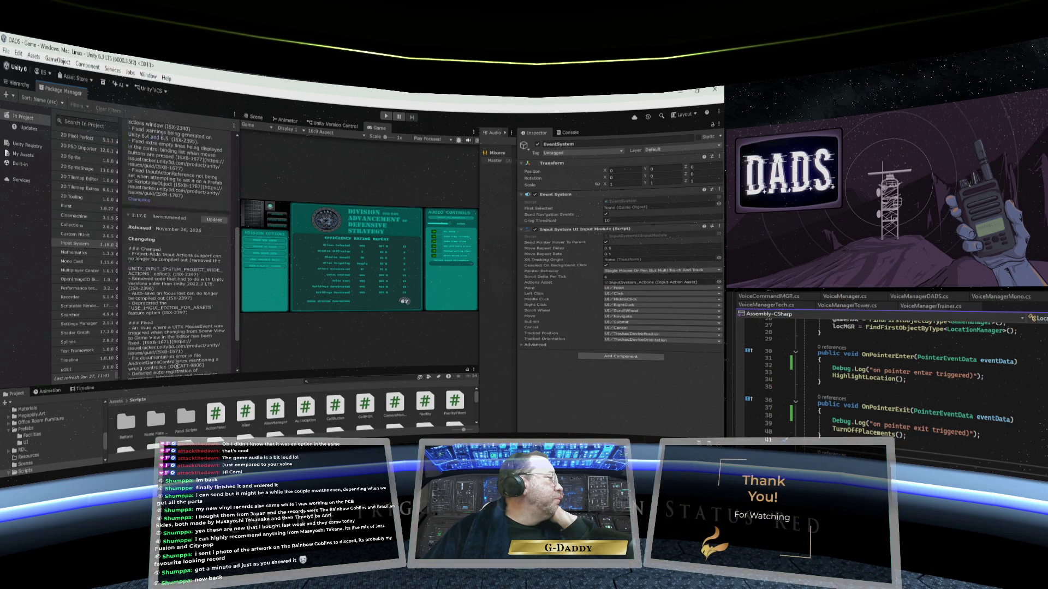
pyautogui.scroll(-4, 175, 317)
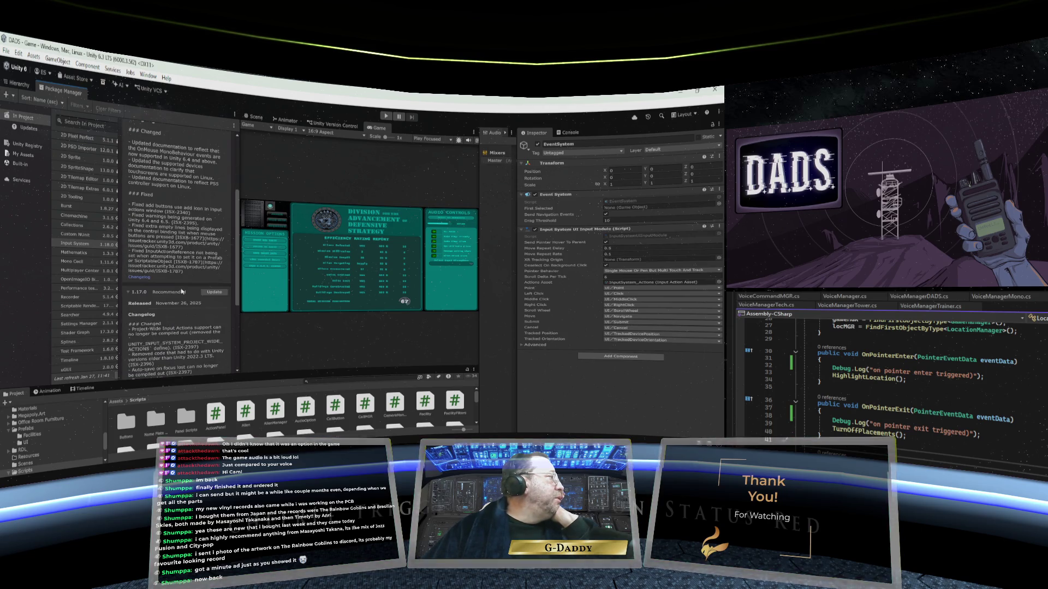
pyautogui.scroll(4, 183, 292)
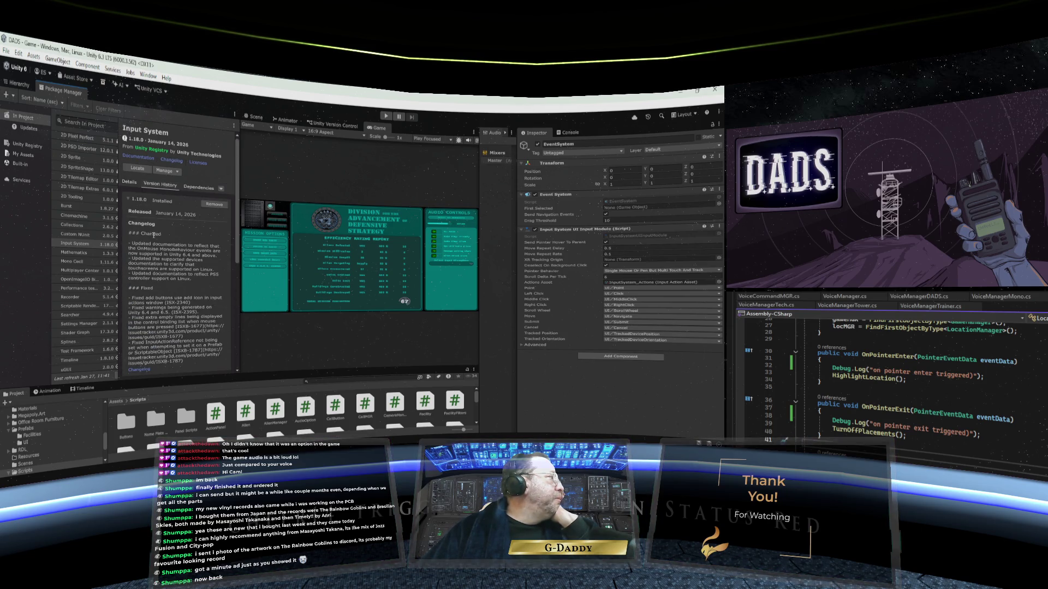
# - Switch between Details and Version History, then collapse the 1.18.0 and 1.17.0 changelogs
pyautogui.click(131, 182)
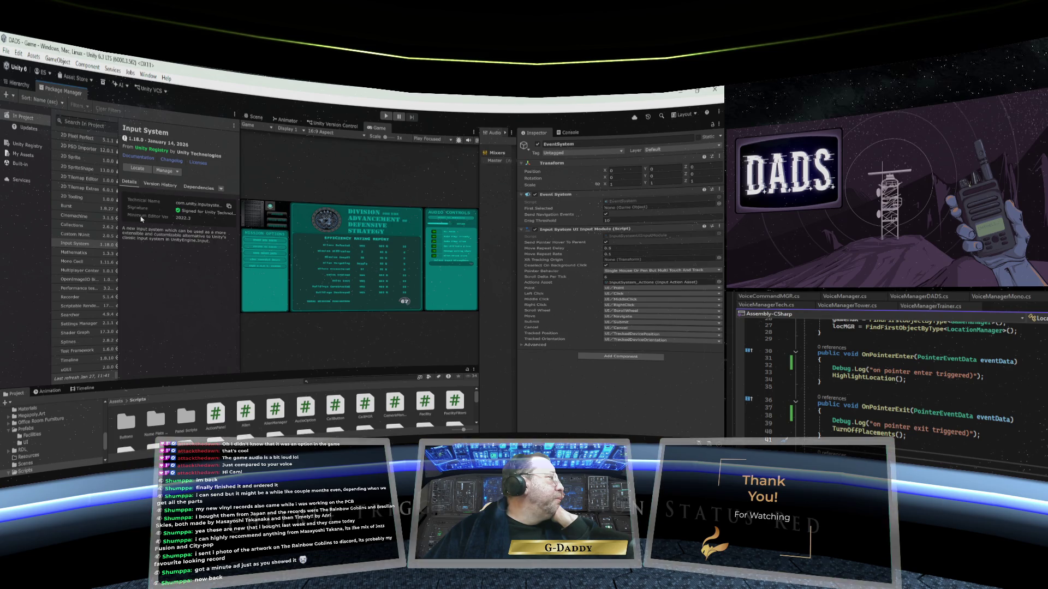
pyautogui.click(158, 187)
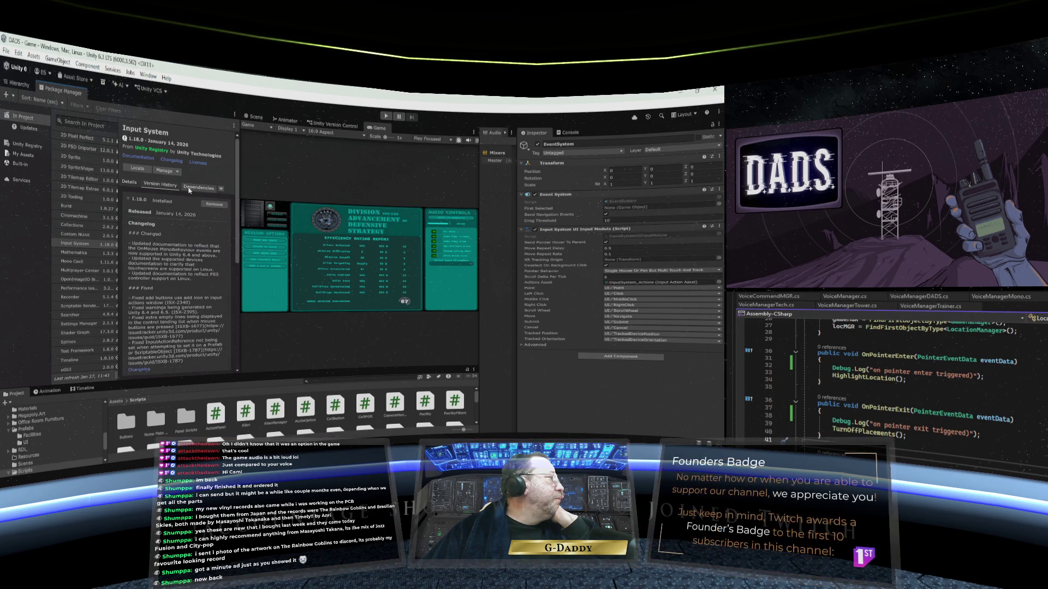
pyautogui.click(128, 201)
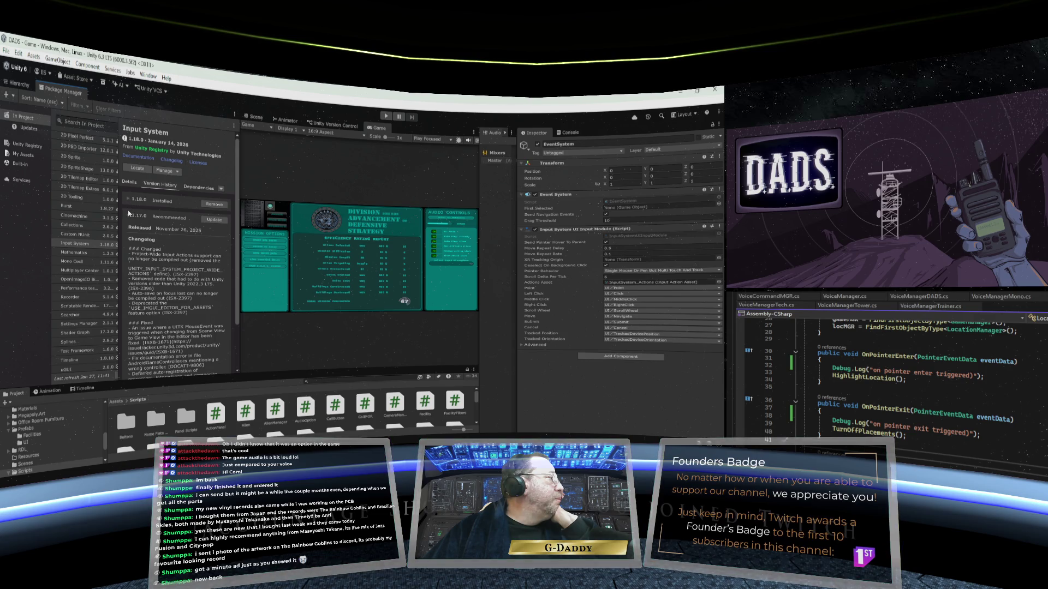
pyautogui.click(128, 216)
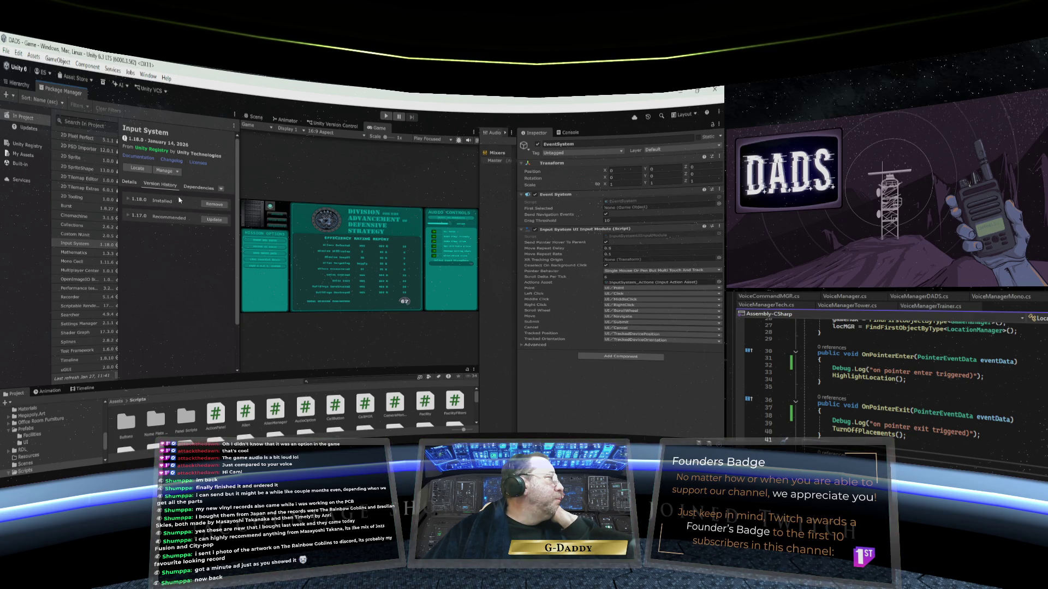
# - Review Input System's Dependencies and Details, widen the list pane, then return to the Hierarchy
pyautogui.click(200, 188)
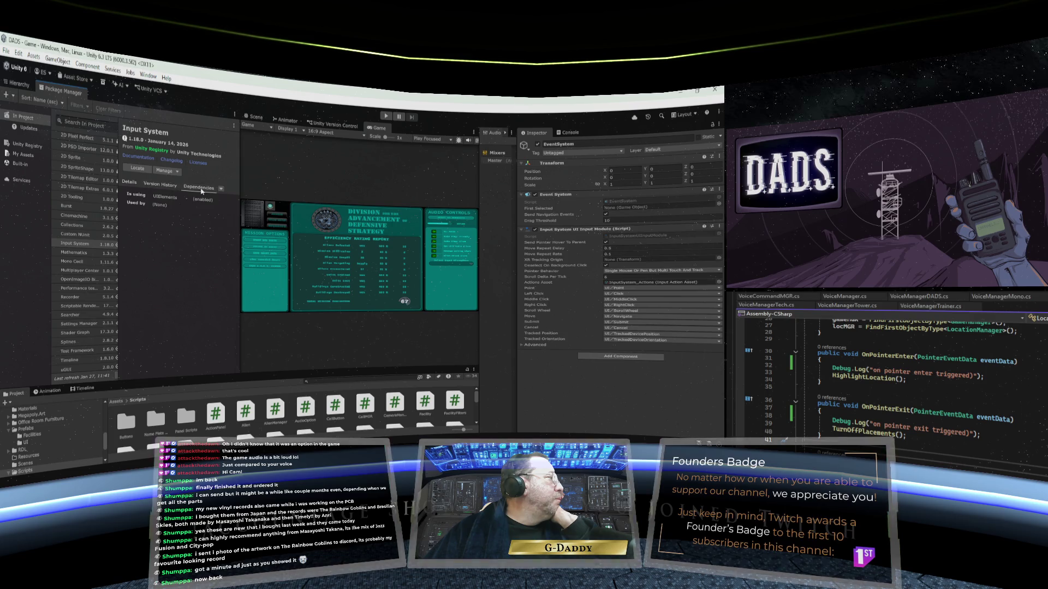
pyautogui.click(129, 184)
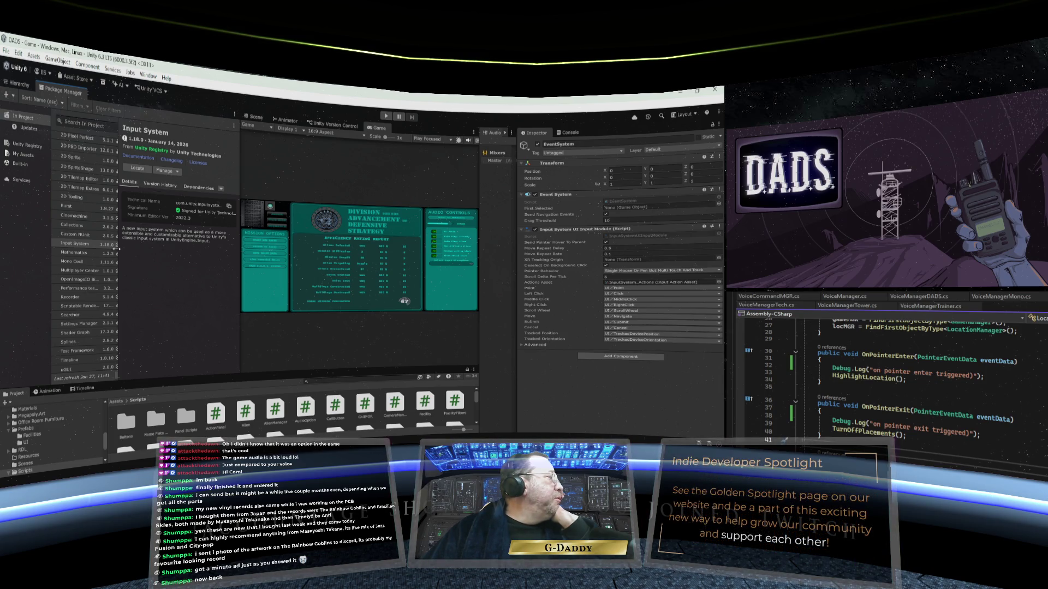
pyautogui.moveTo(119, 253); pyautogui.dragTo(134, 249)
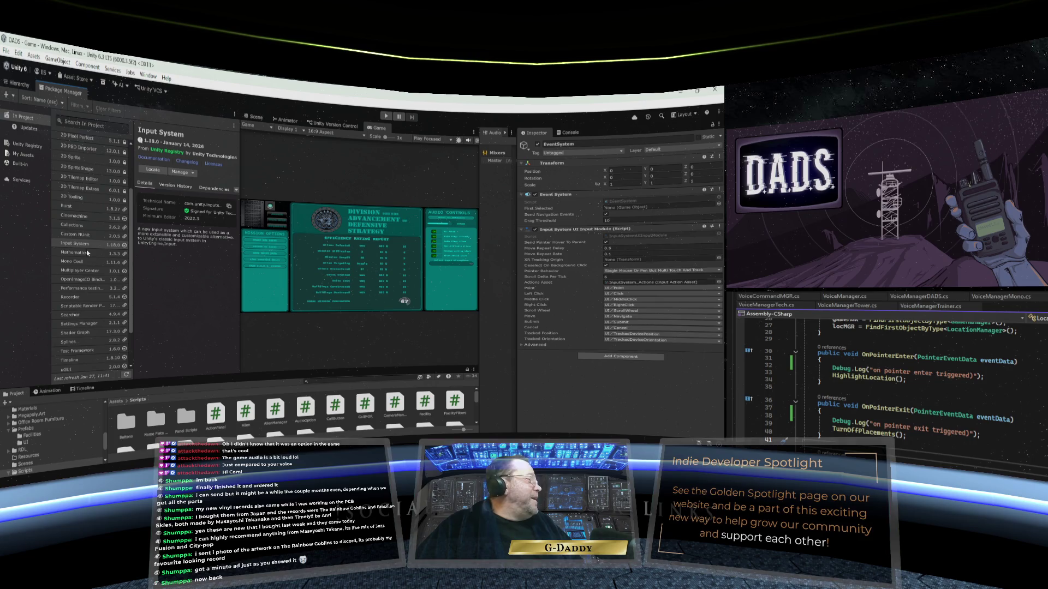
pyautogui.scroll(5, 87, 253)
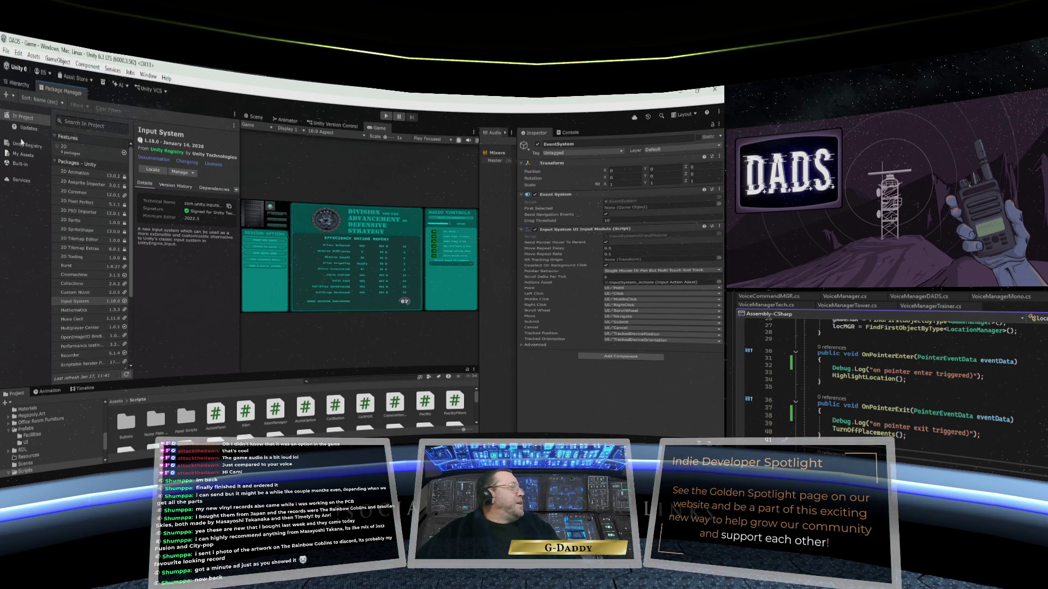
pyautogui.click(21, 85)
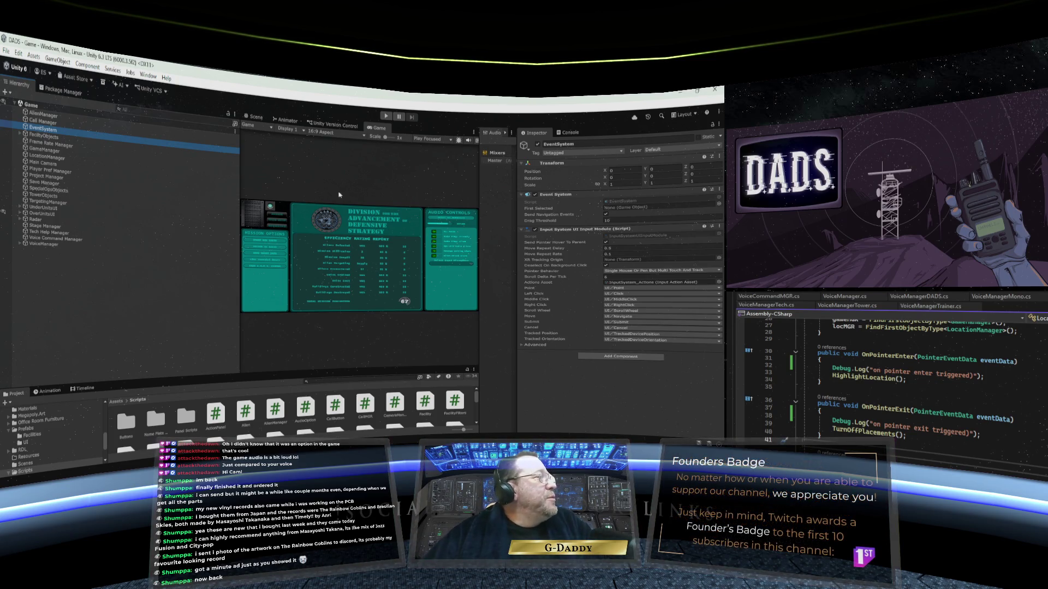
# - Enlarge the running Game view by extending its left and right edges outward
pyautogui.moveTo(240, 187); pyautogui.dragTo(88, 188)
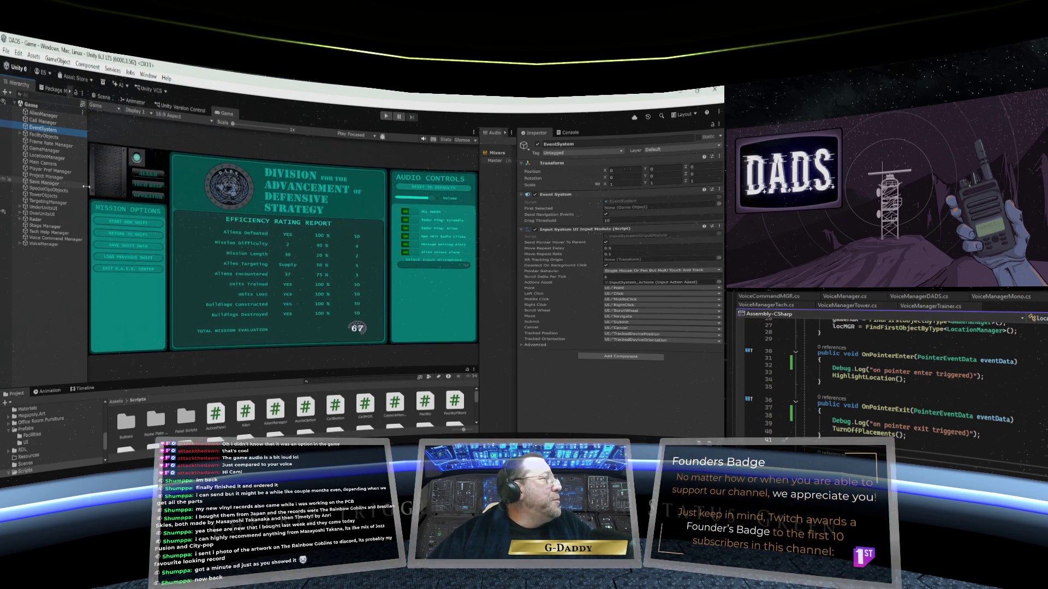
pyautogui.moveTo(478, 205); pyautogui.dragTo(568, 206)
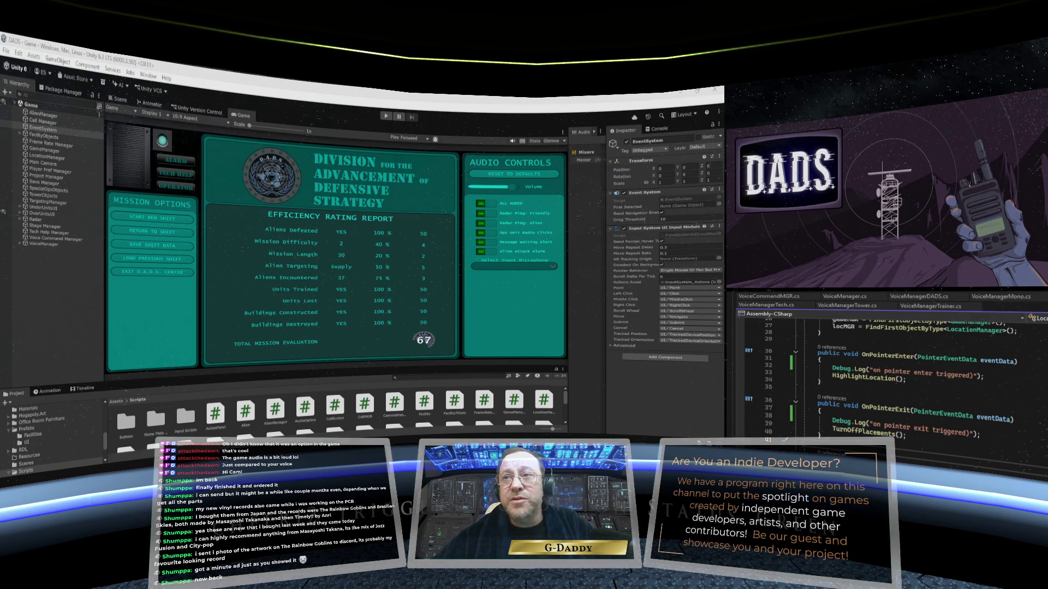
# - Scroll LocationSquare.cs back to line 1 to show the using statements and class declaration
pyautogui.scroll(5, 895, 382)
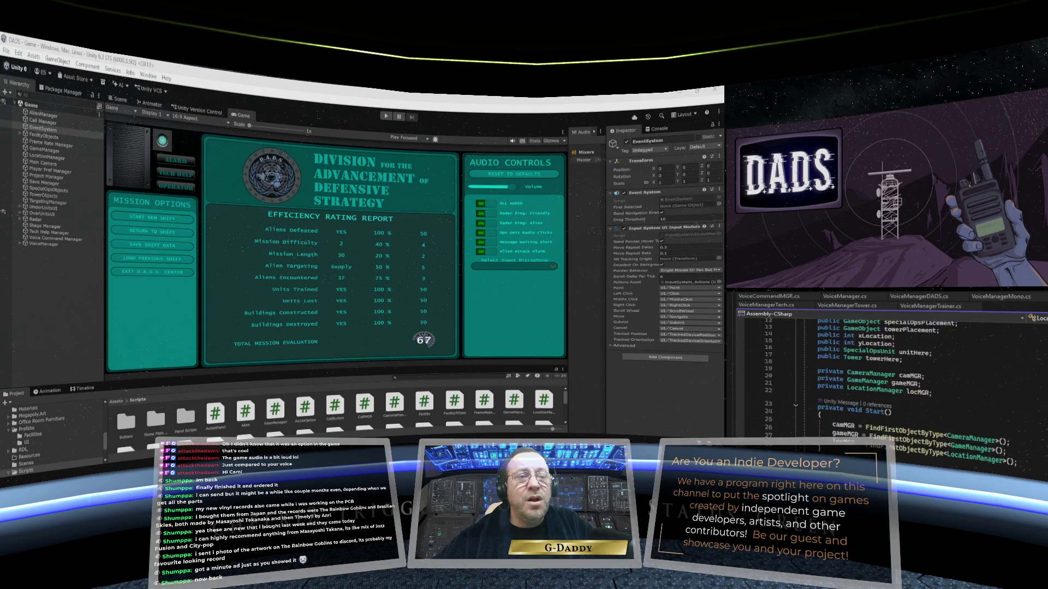
pyautogui.scroll(4, 895, 382)
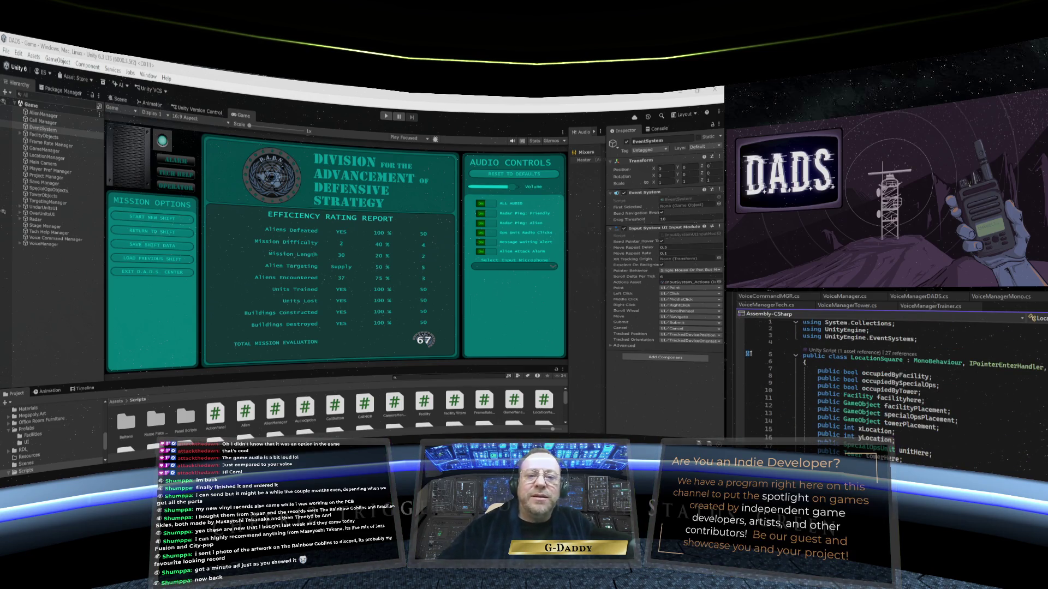